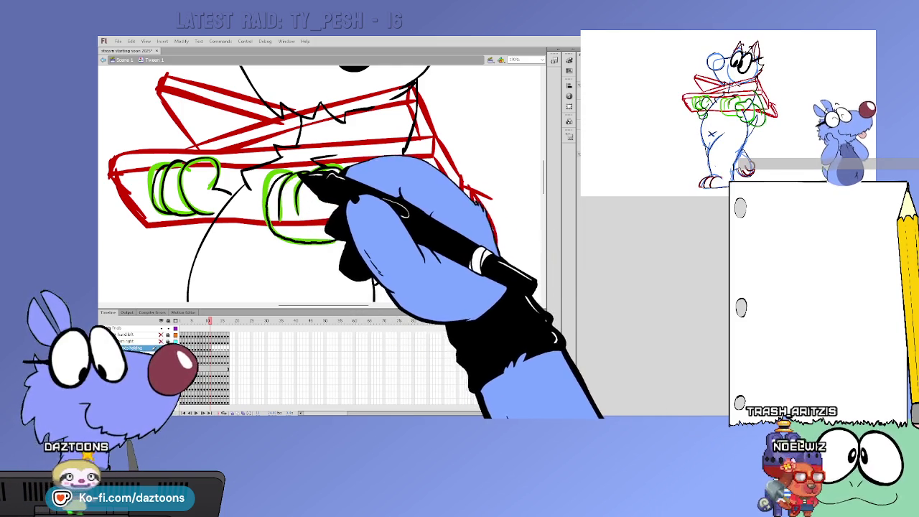
Compare neighbouring onion-skin frames and select the left green hand strokes.
key("period")
key("comma")
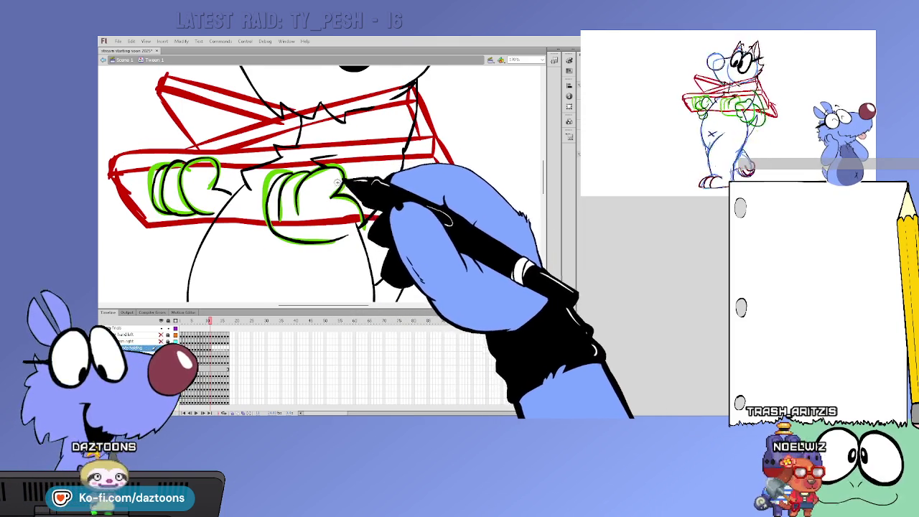
key("period")
key("comma")
key("period")
key("comma")
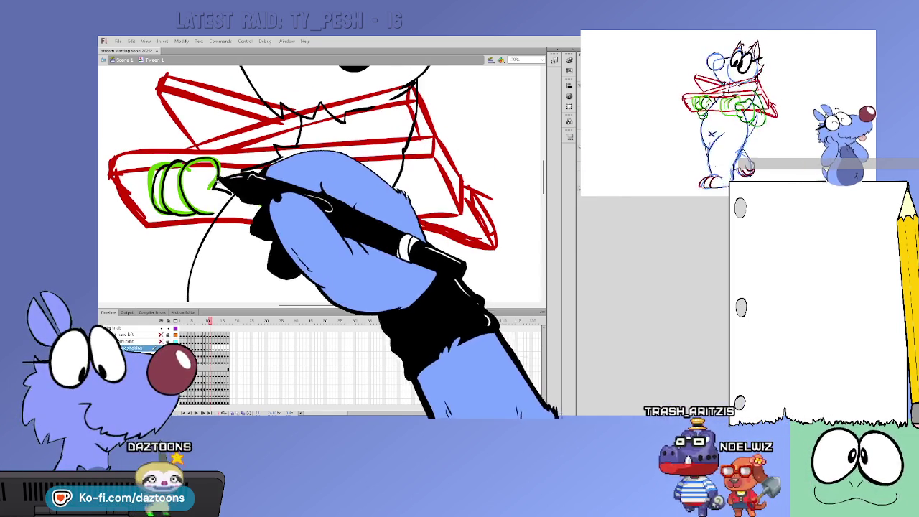
double_click(224, 188)
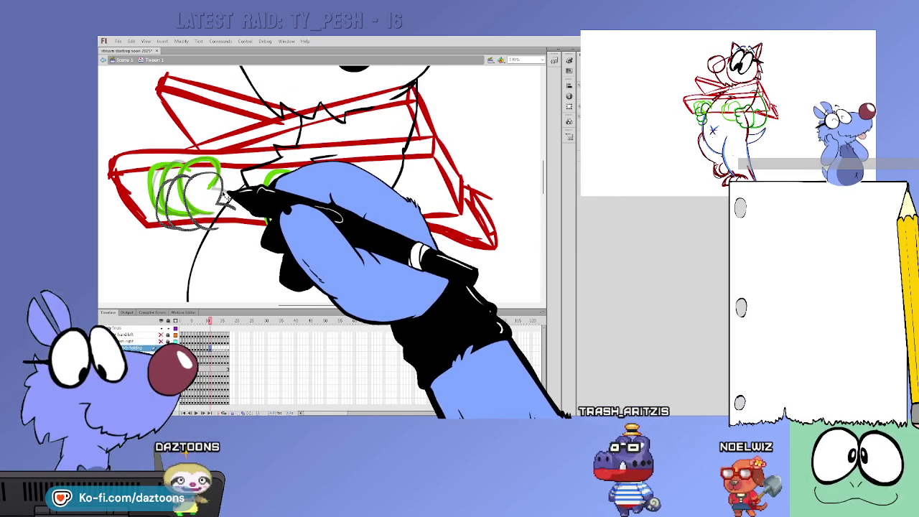
Check the hand motion across frames and sketch green finger loops on the right hand.
key("period")
key("comma")
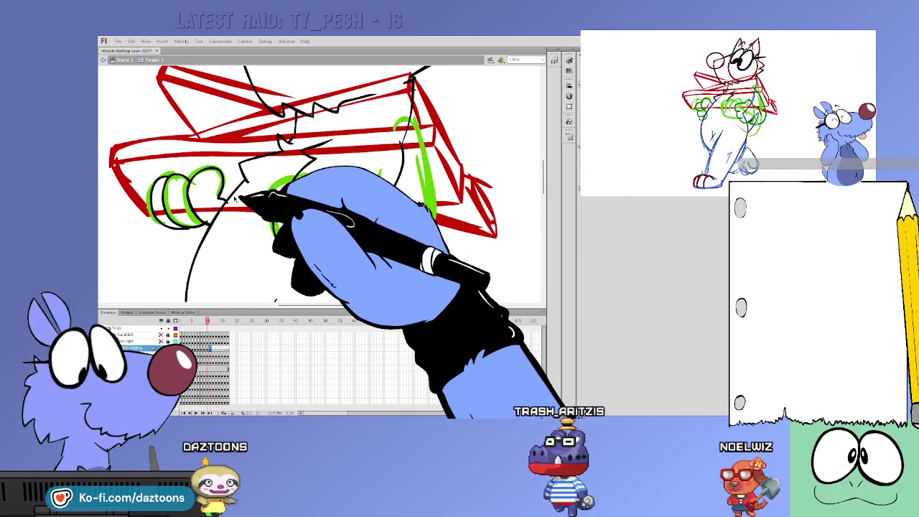
key("period")
key("comma")
key("comma")
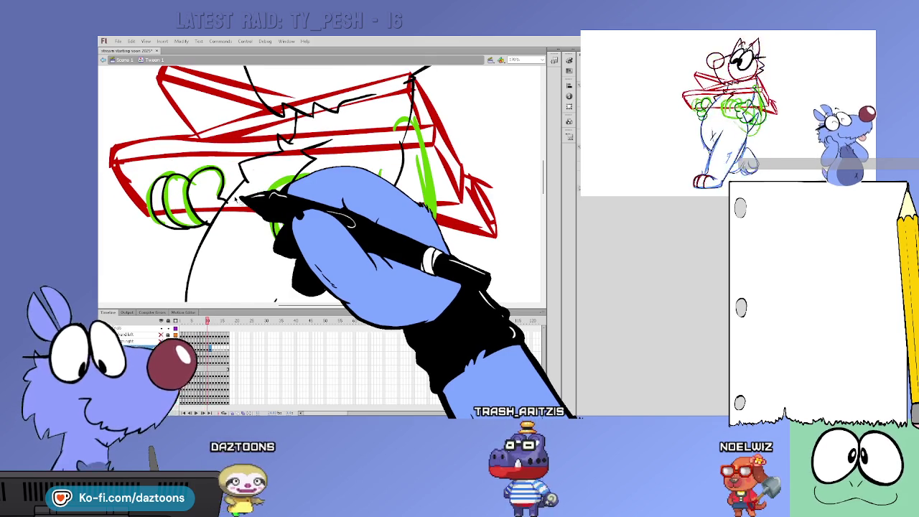
key("period")
key("comma")
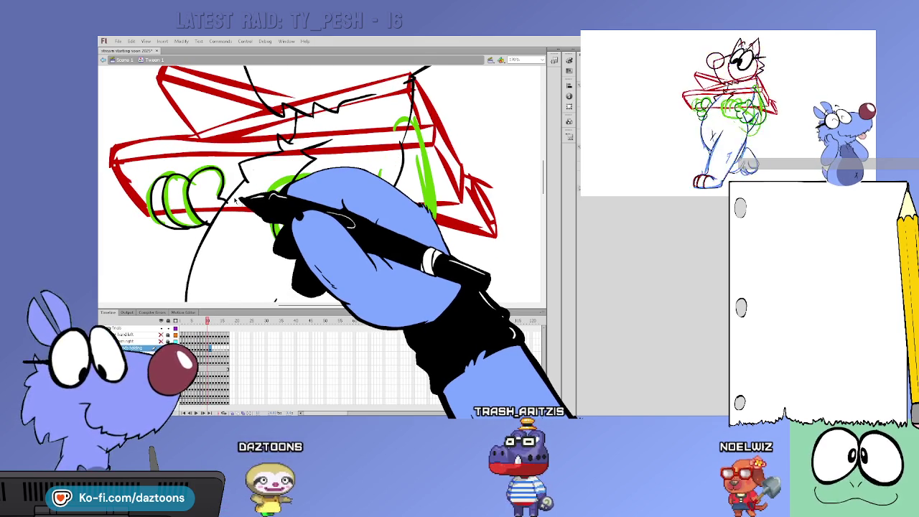
key("period")
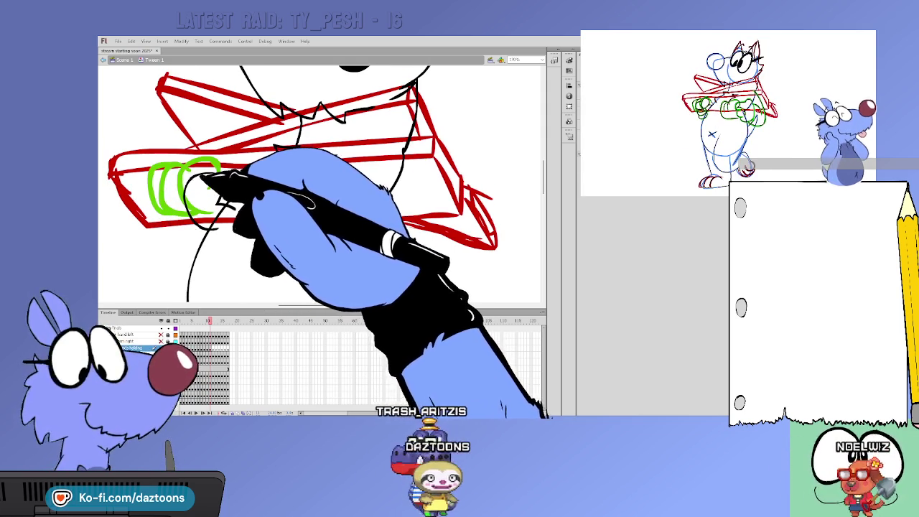
left_click_drag(302, 180, 343, 176)
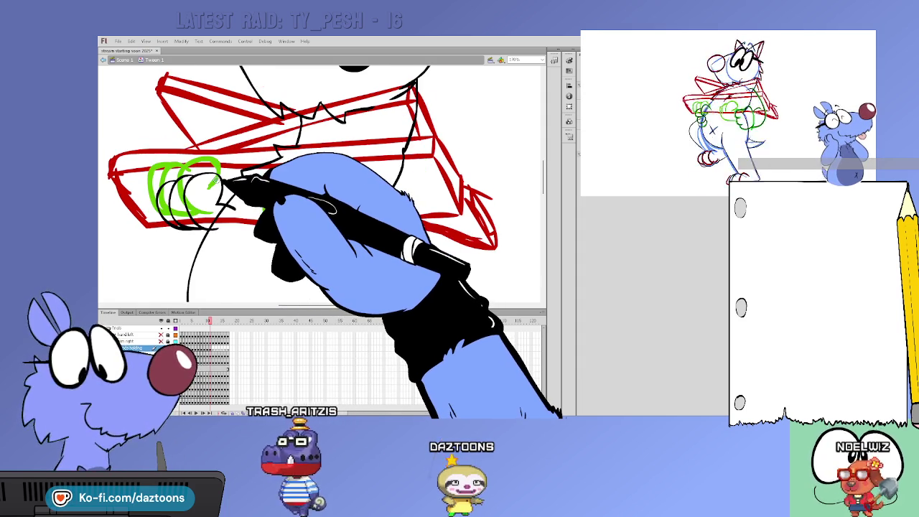
Step through the following in-between frames to review the hand roughs.
key("comma")
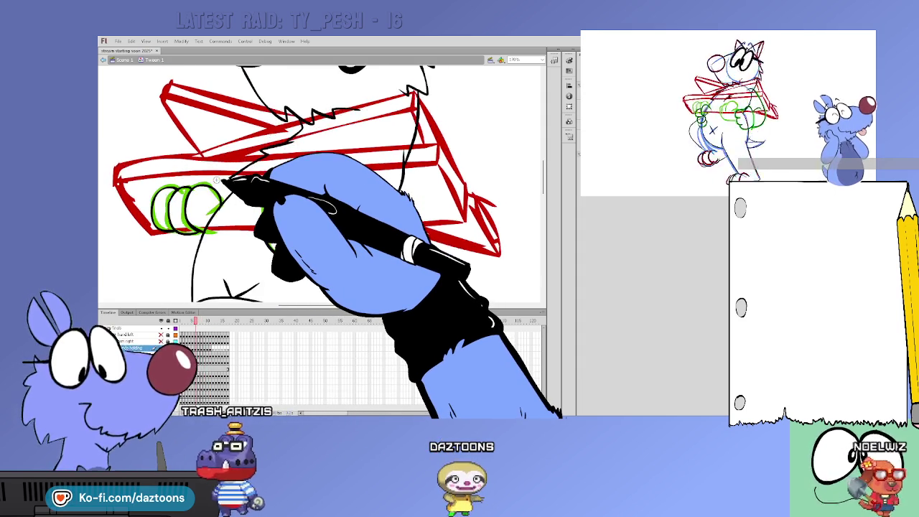
key("period")
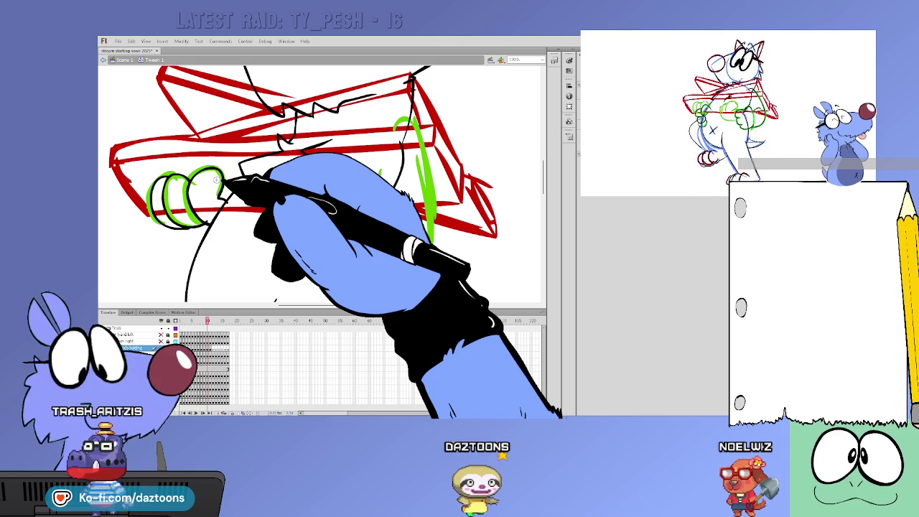
key("period")
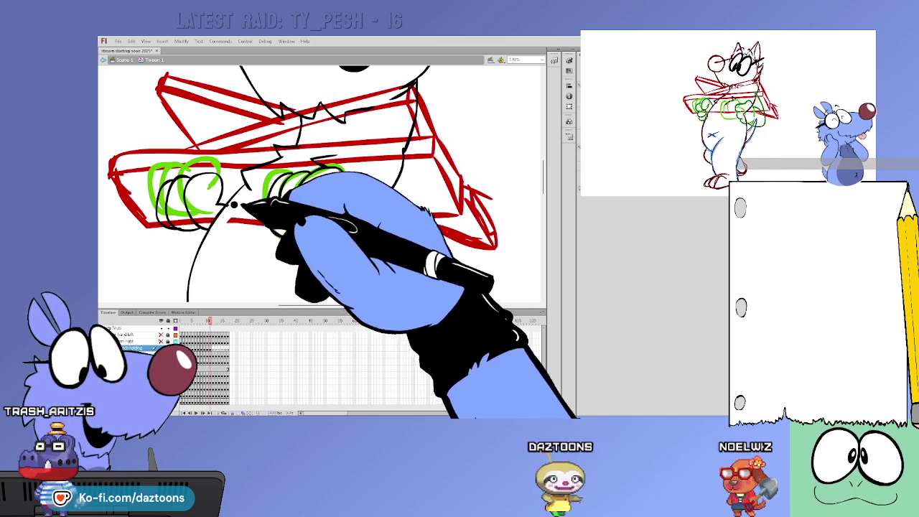
key("period")
key("period")
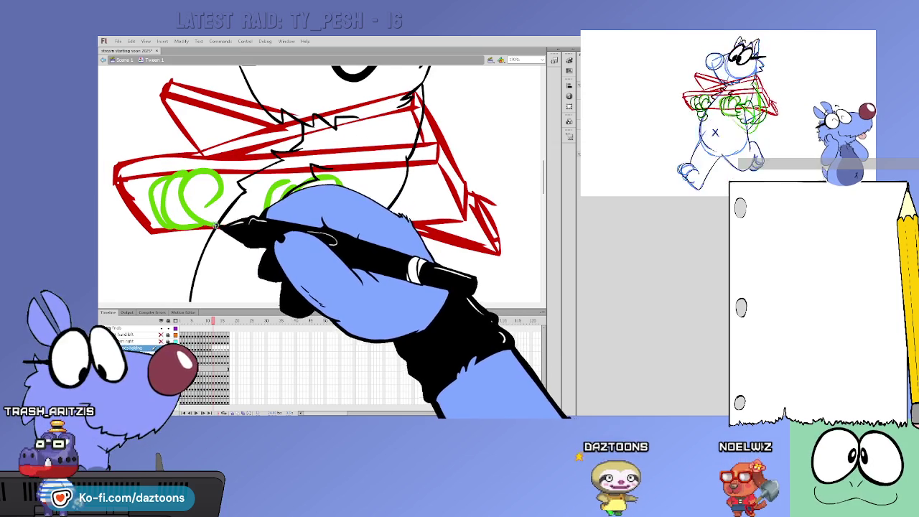
key("comma")
Flip through neighbouring frames to check the hand motion.
key("comma")
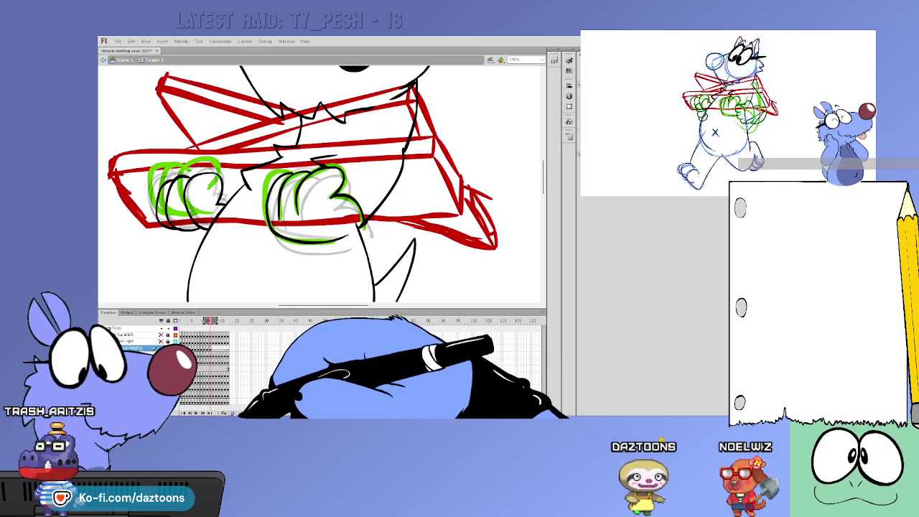
key("comma")
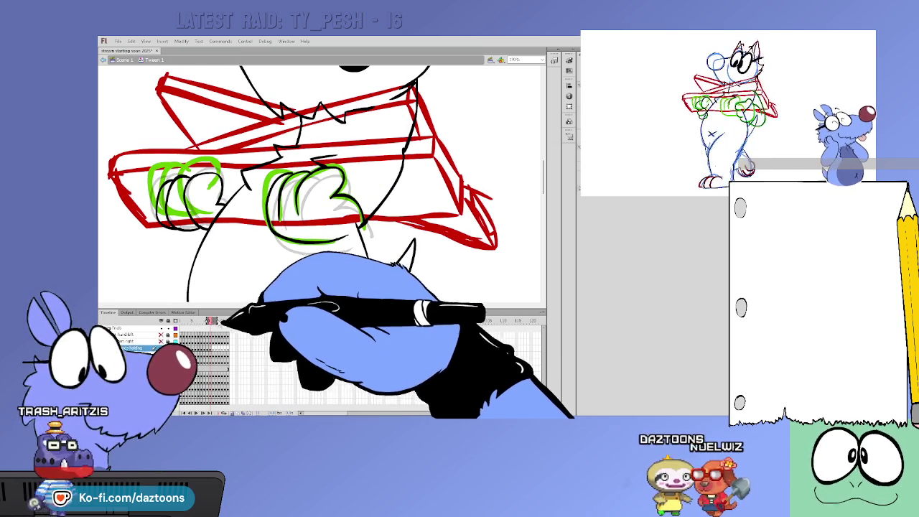
key("period")
key("comma")
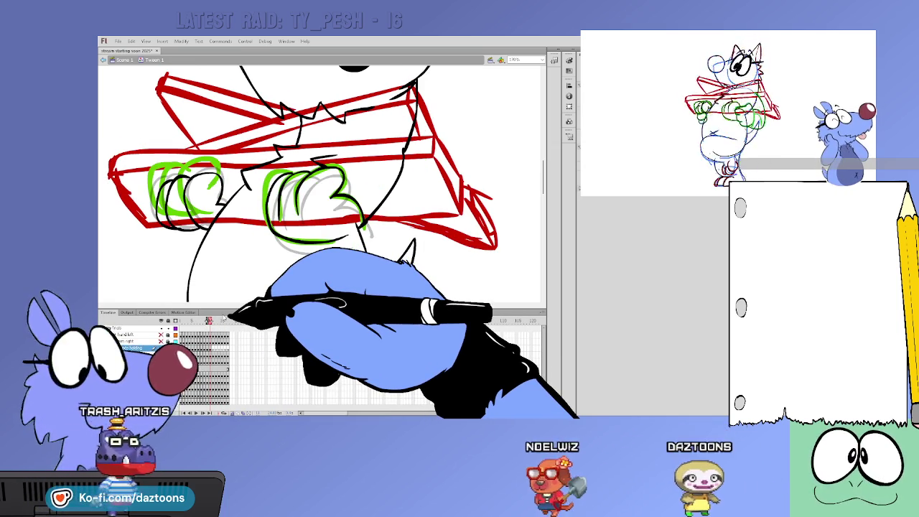
key("period")
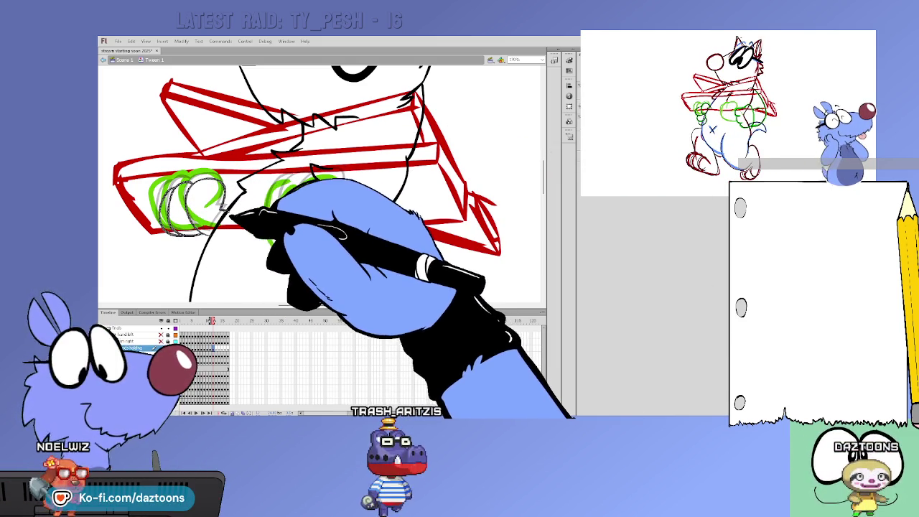
key("period")
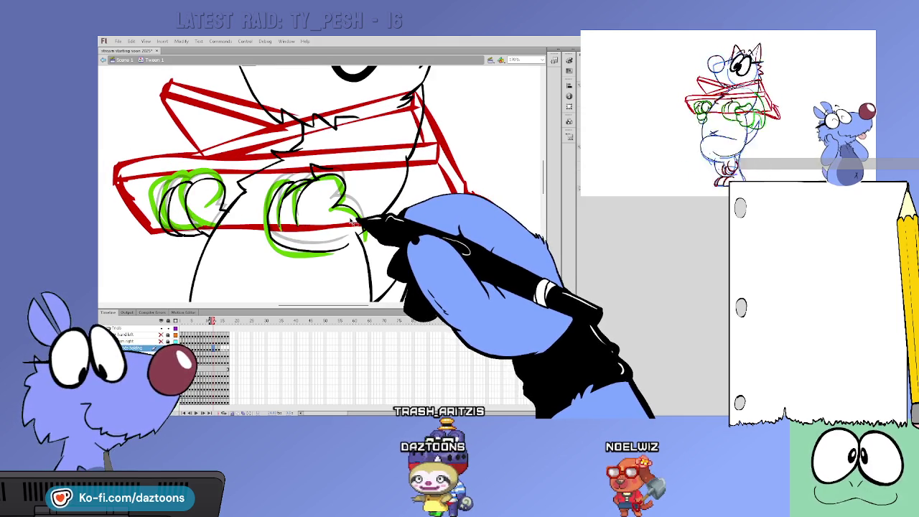
Settle on the working frame and brush a black curved line over the grey sketch.
key("comma")
key("period")
key("comma")
key("comma")
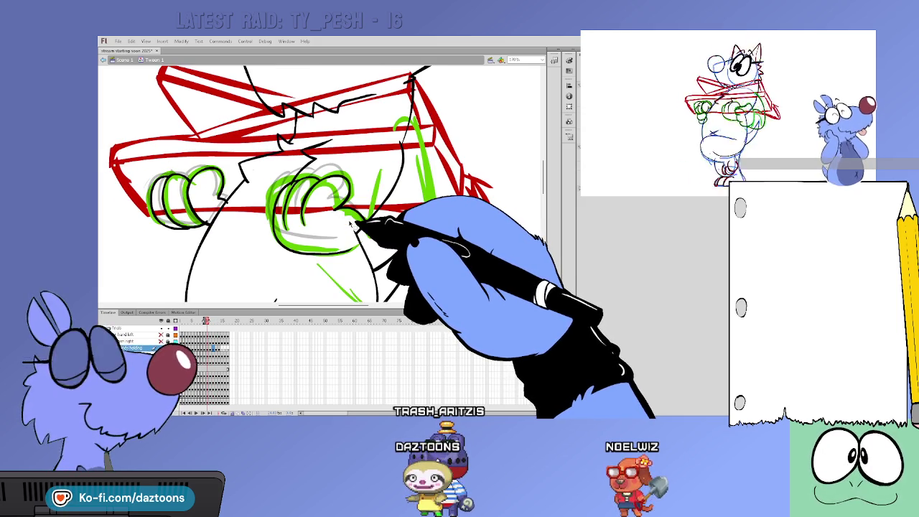
key("period")
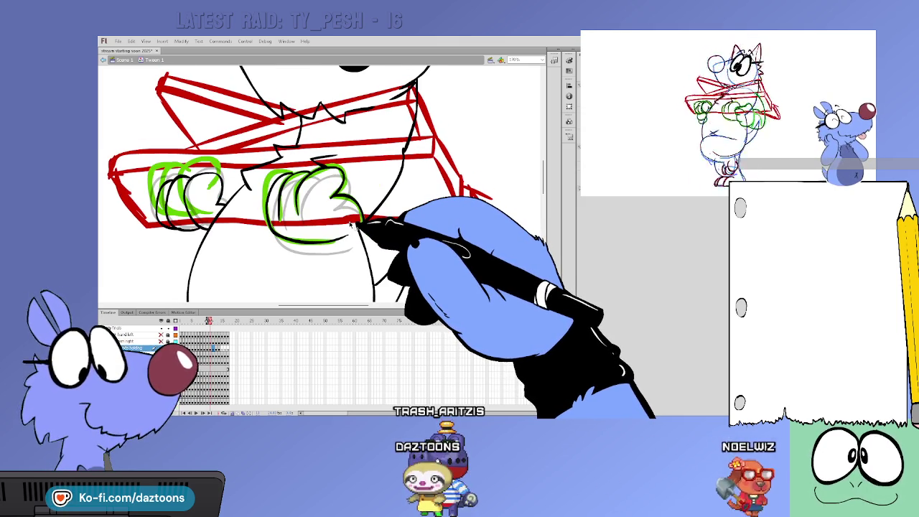
key("period")
key("period")
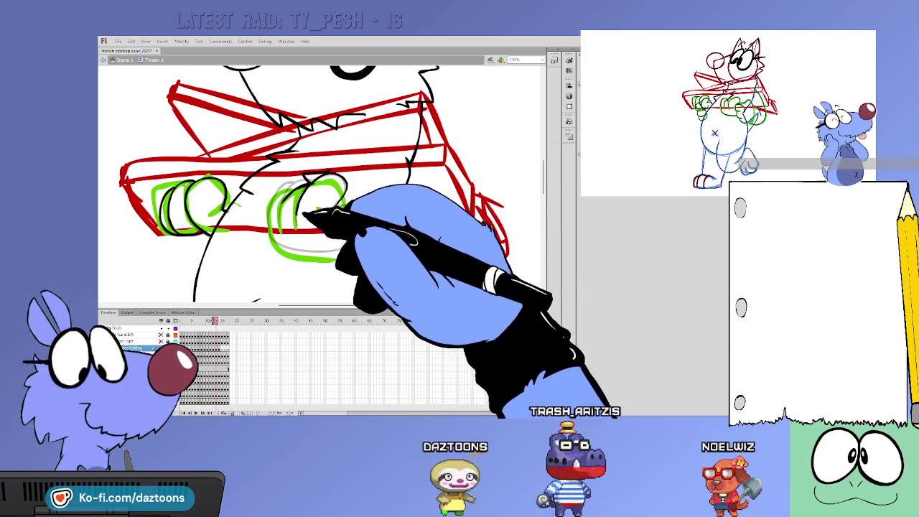
left_click_drag(310, 178, 346, 189)
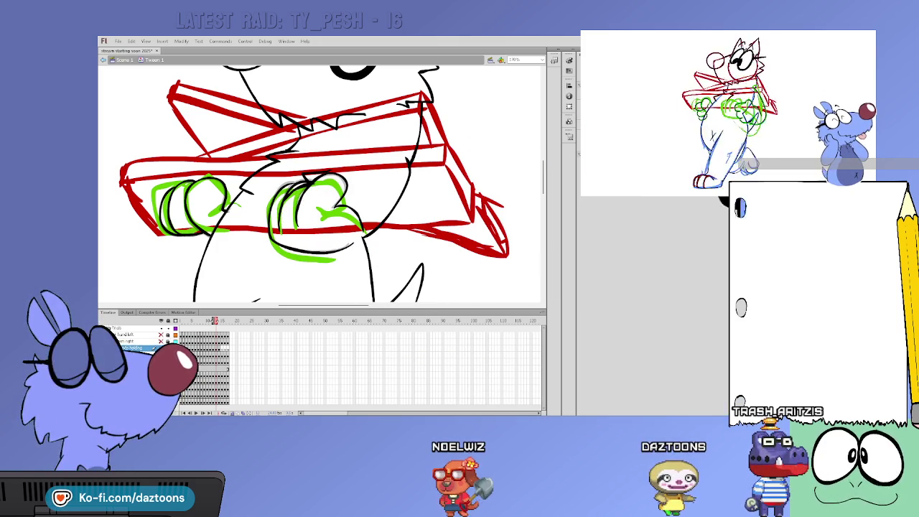
Move to the next frame and sketch a green loop for the right hand.
key("period")
key("comma")
key("period")
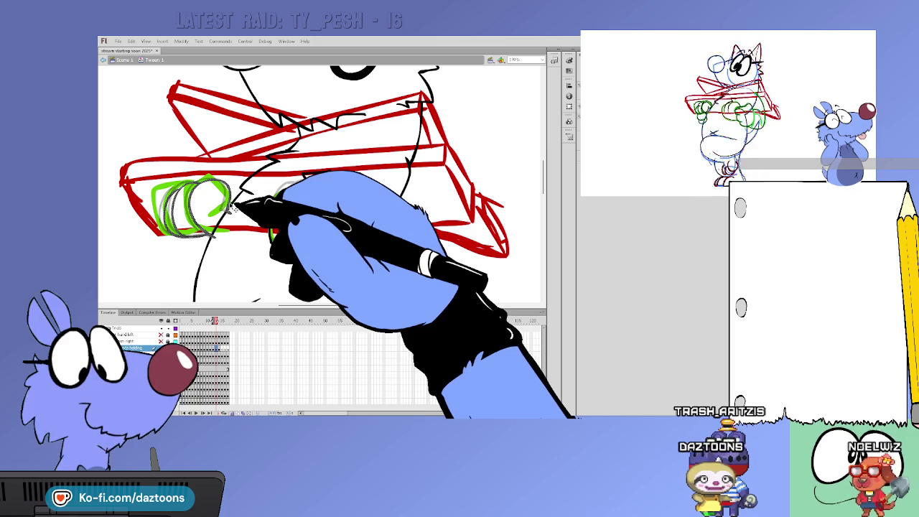
key("period")
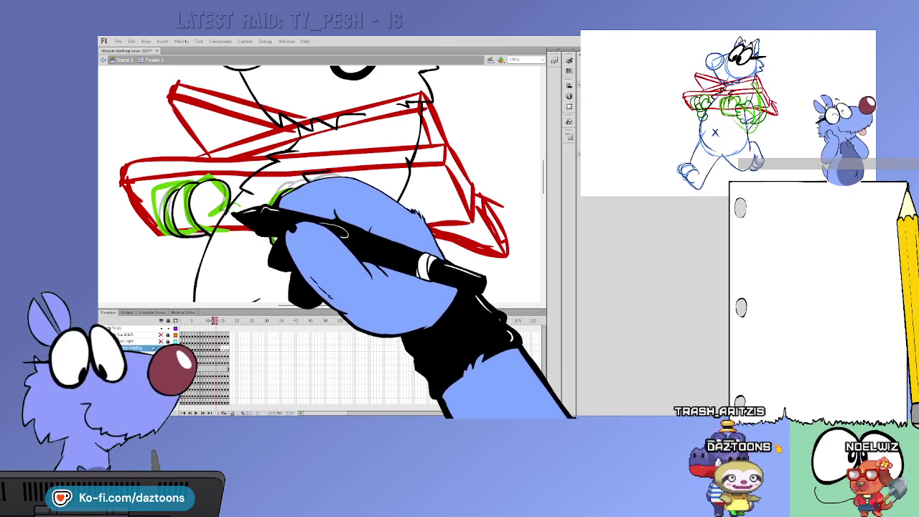
key("period")
key("comma")
key("period")
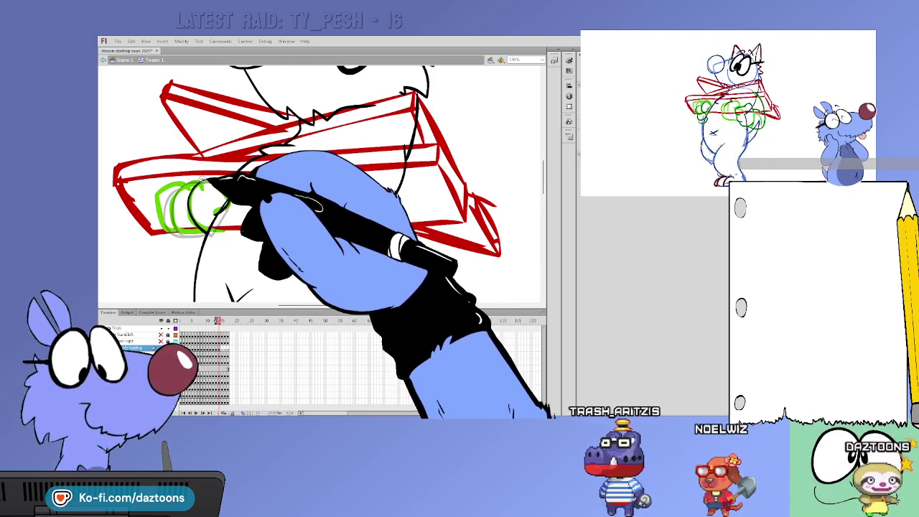
left_click_drag(273, 204, 337, 188)
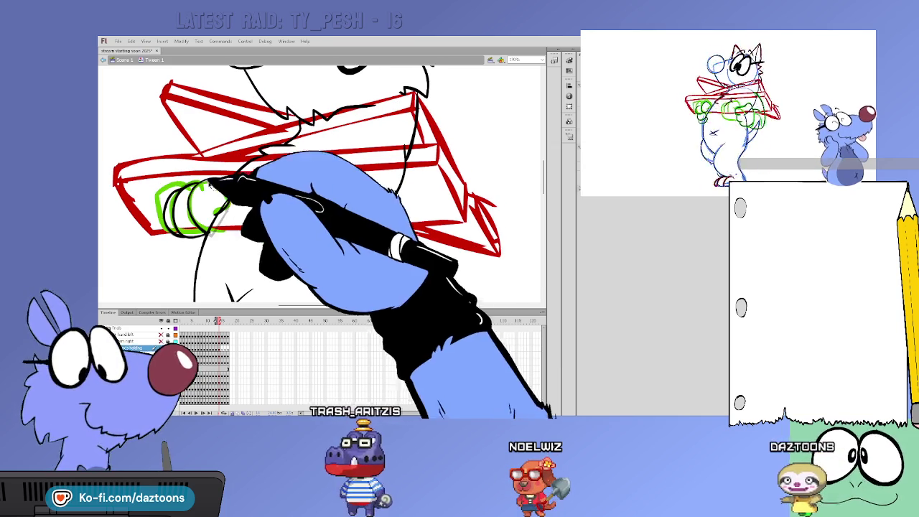
Draw a second green hand on the bazooka and move the black strokes inside the right hand.
left_click(219, 193)
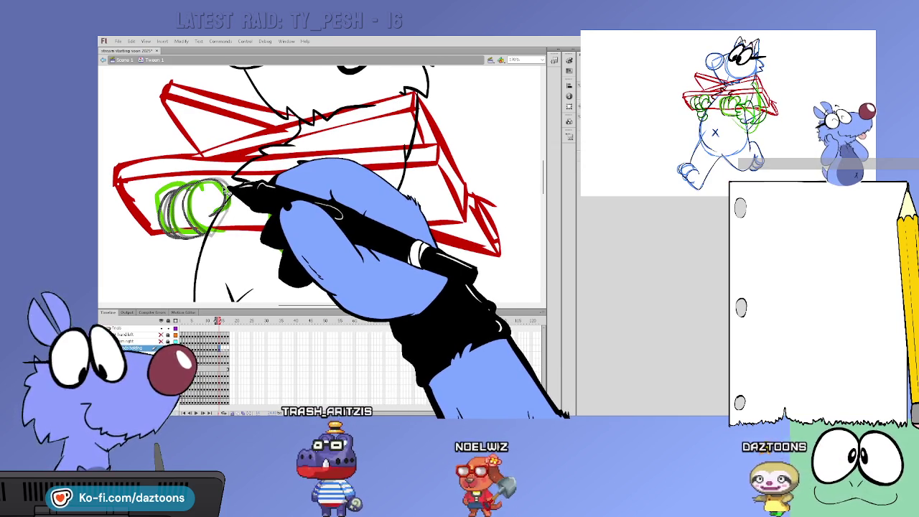
left_click(216, 214)
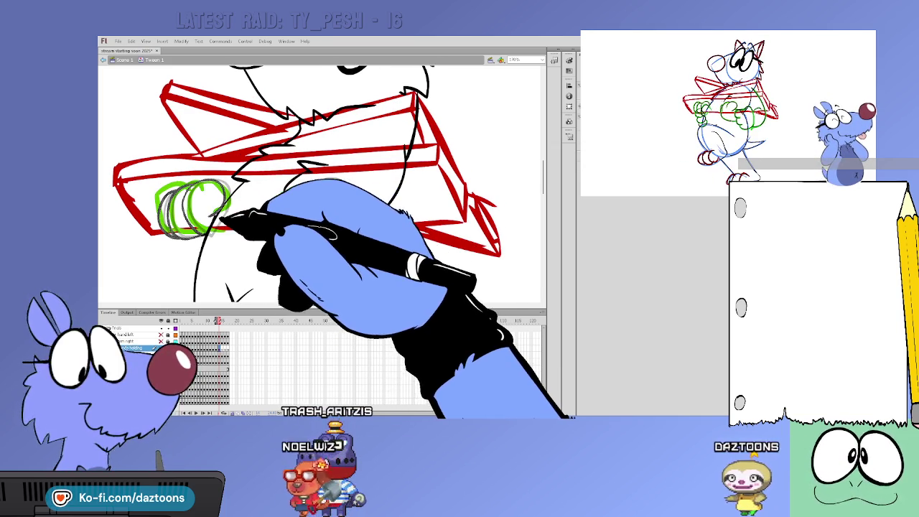
left_click_drag(216, 214, 363, 217)
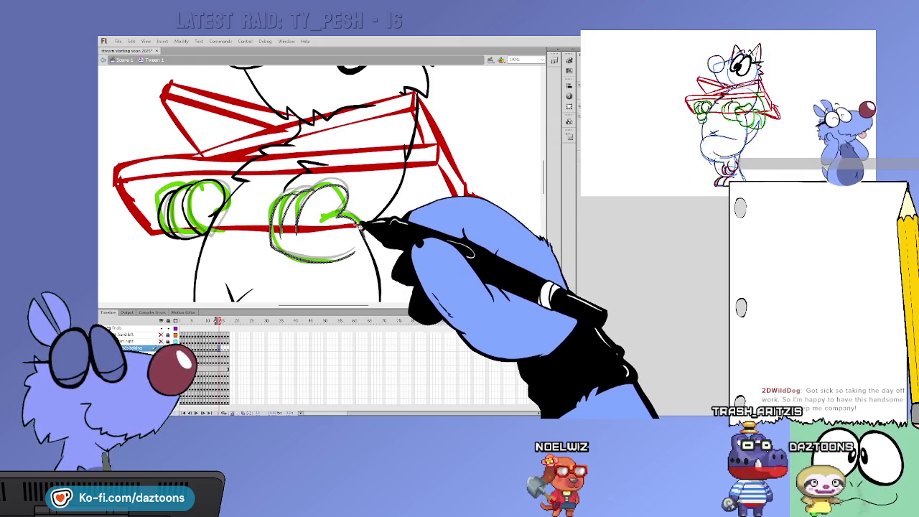
left_click_drag(341, 259, 362, 224)
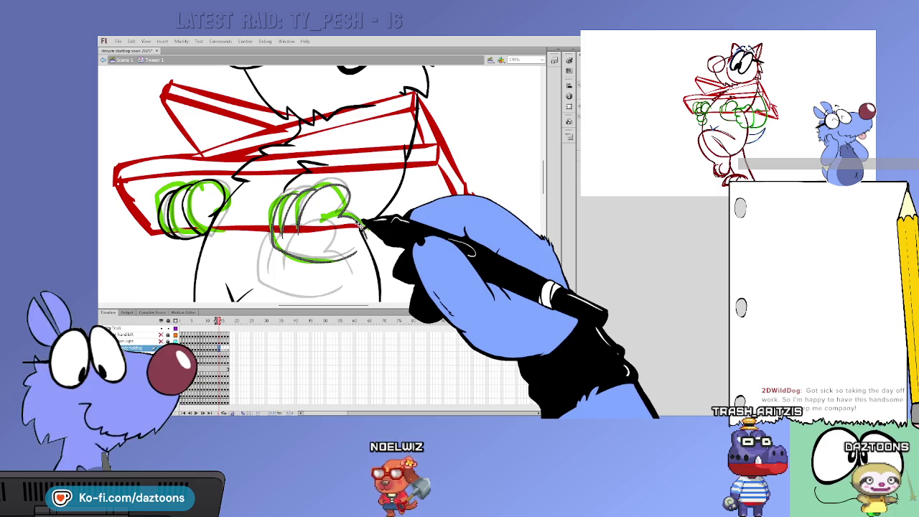
left_click(366, 221)
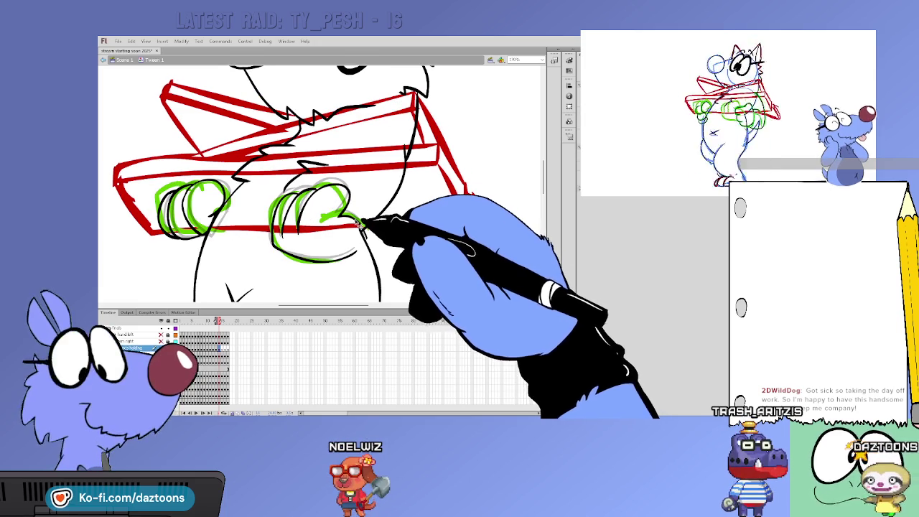
On the next frame, add a black line below the right hand and guide ovals over it.
key("comma")
key("period")
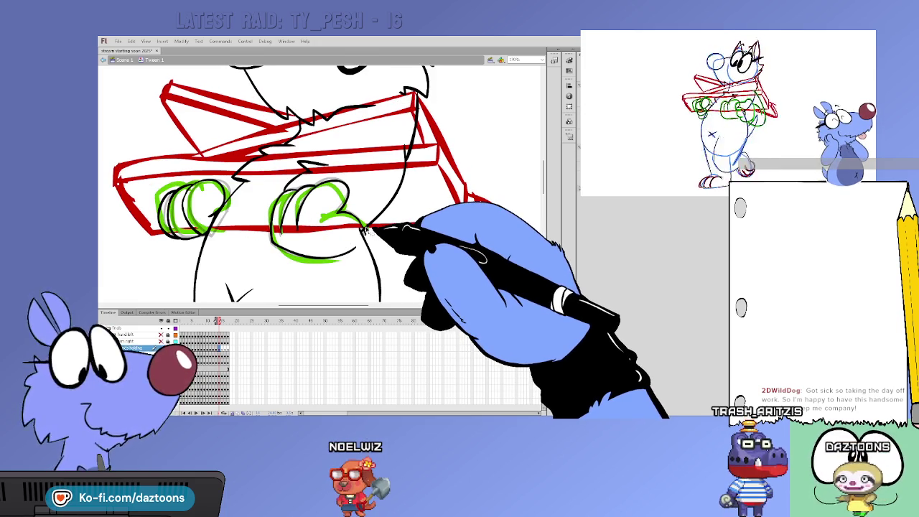
key("period")
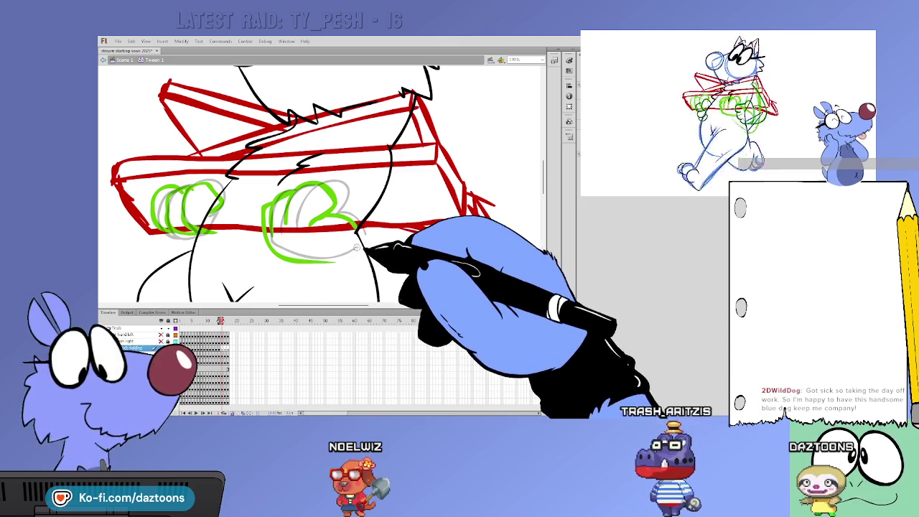
left_click_drag(286, 249, 342, 255)
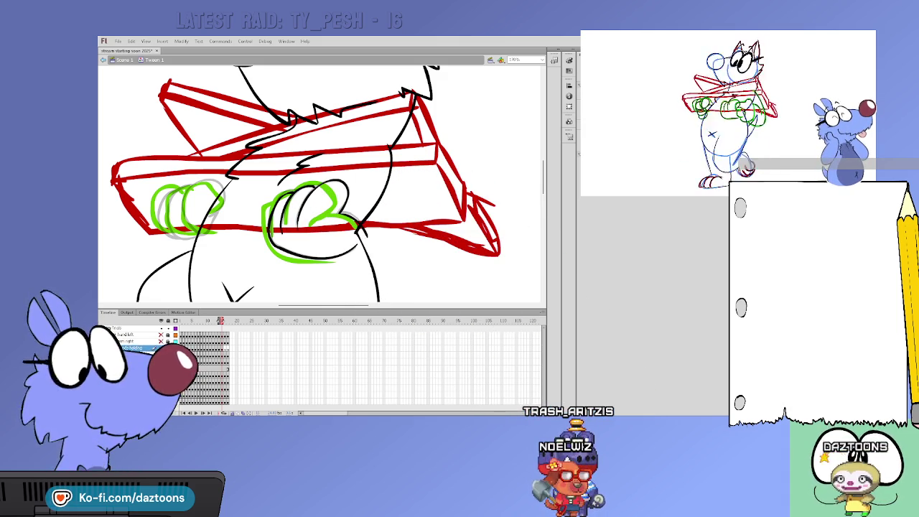
left_click_drag(338, 190, 338, 214)
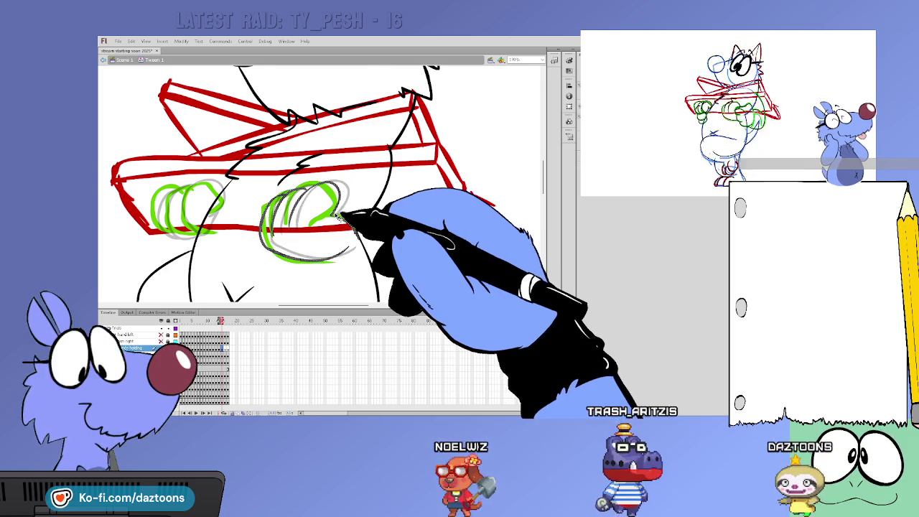
Draw green ovals for both hands, then complete the right green hand with top arcs on the next frame.
key("comma")
key("period")
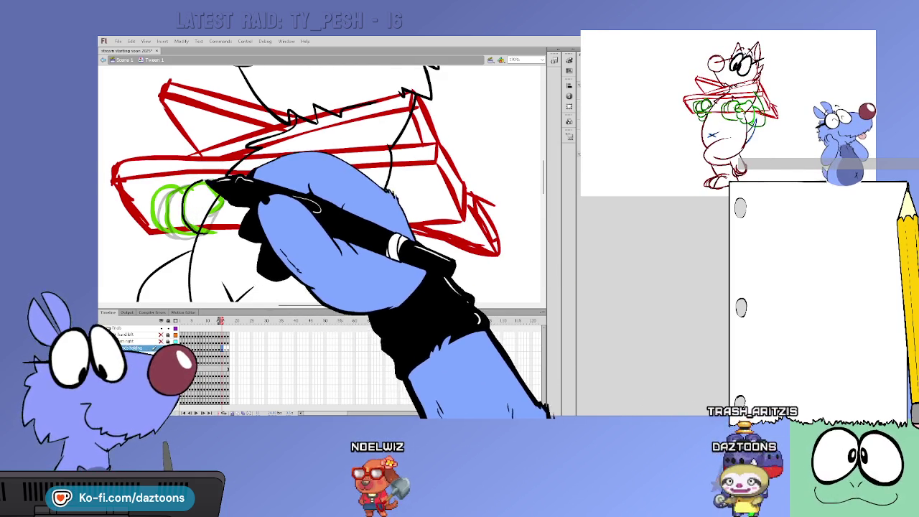
left_click_drag(337, 185, 272, 202)
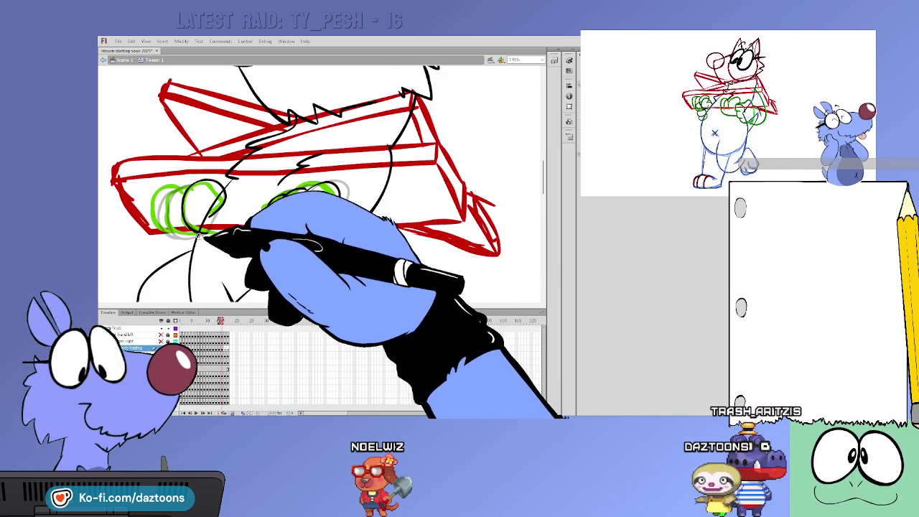
left_click_drag(189, 188, 176, 231)
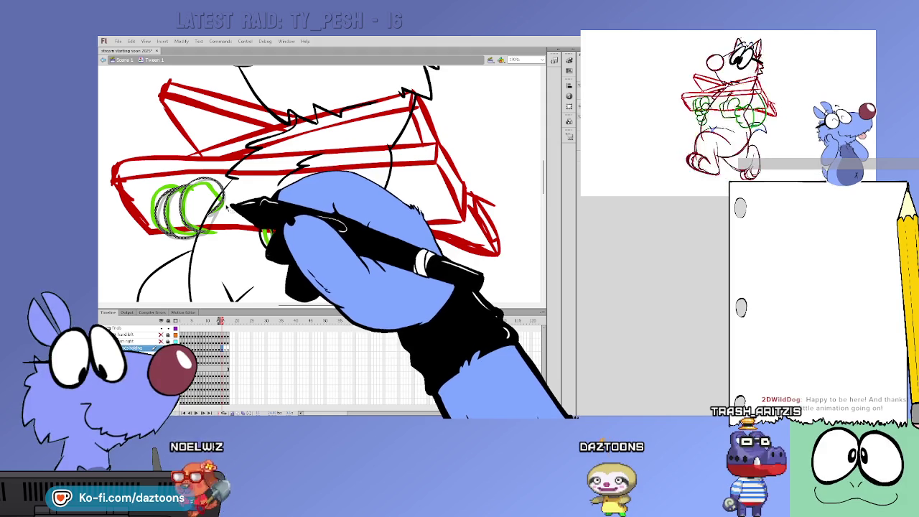
left_click_drag(212, 218, 215, 214)
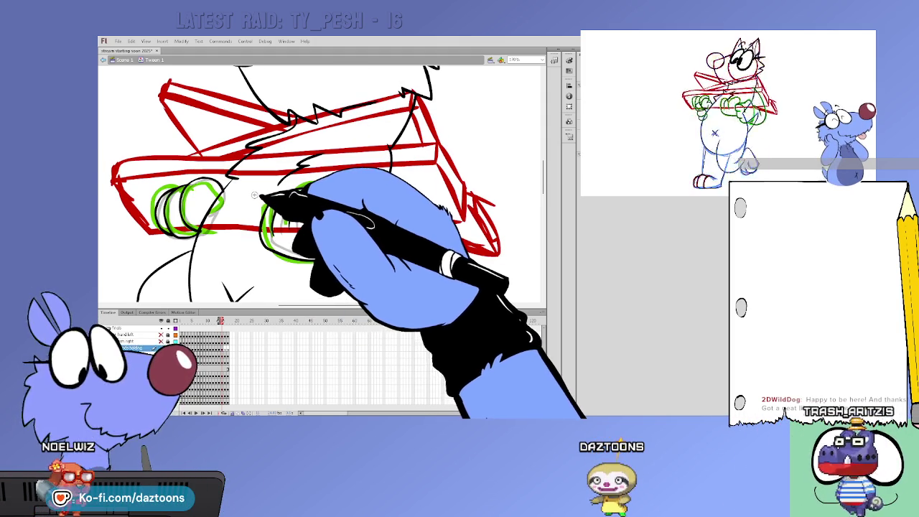
key("period")
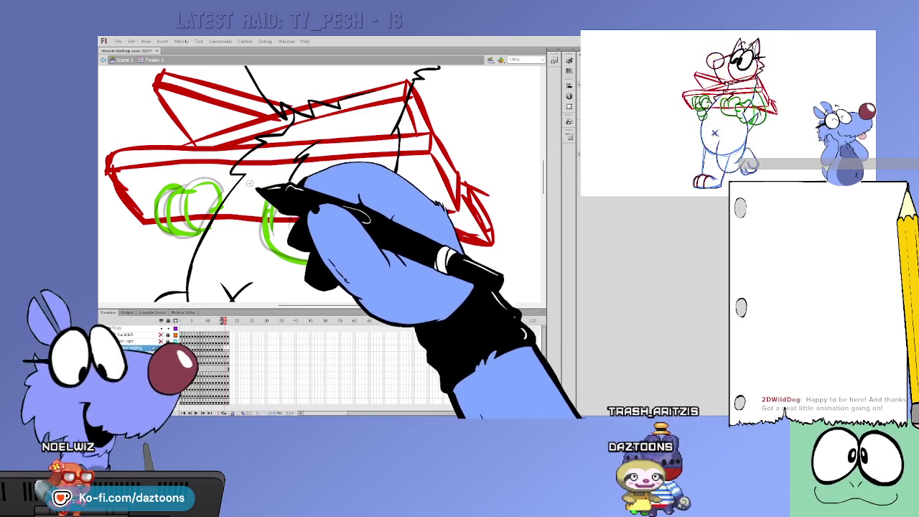
left_click_drag(267, 208, 352, 239)
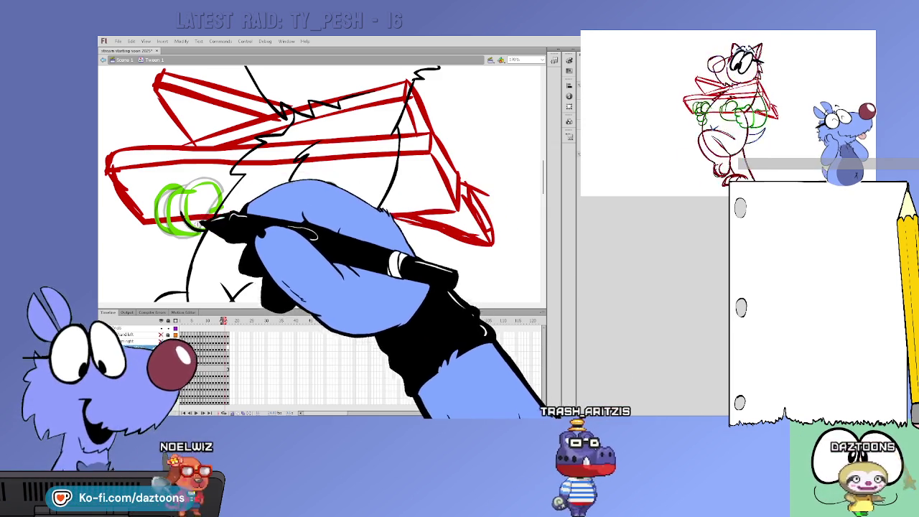
On the next hands holding frame, extend the green hand outline and check the ellipses against neighbouring frames.
left_click(219, 347)
key("period")
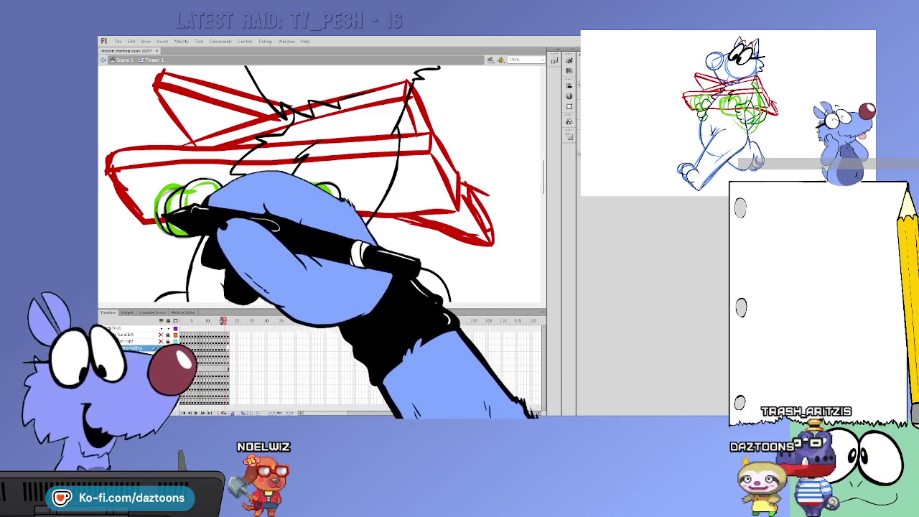
left_click_drag(219, 184, 211, 220)
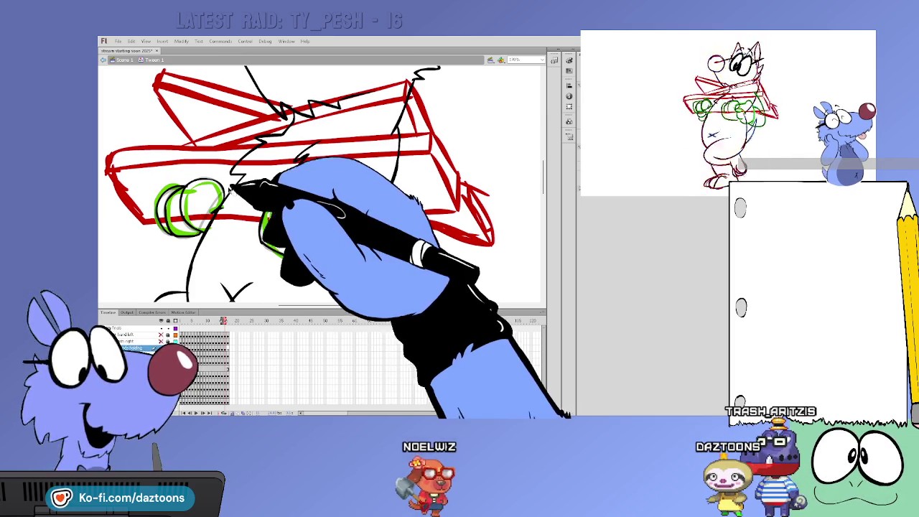
left_click(227, 189)
left_click(223, 193, "shift")
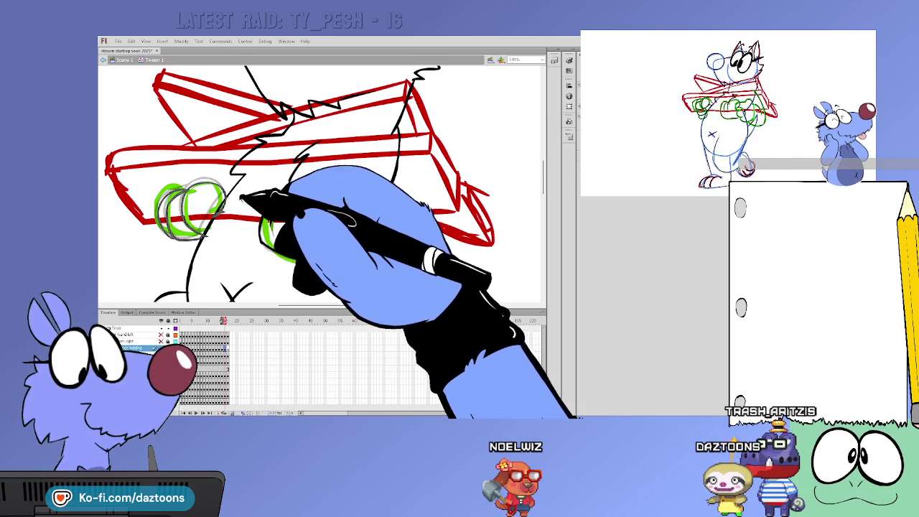
left_click(269, 181)
key("period")
key("comma")
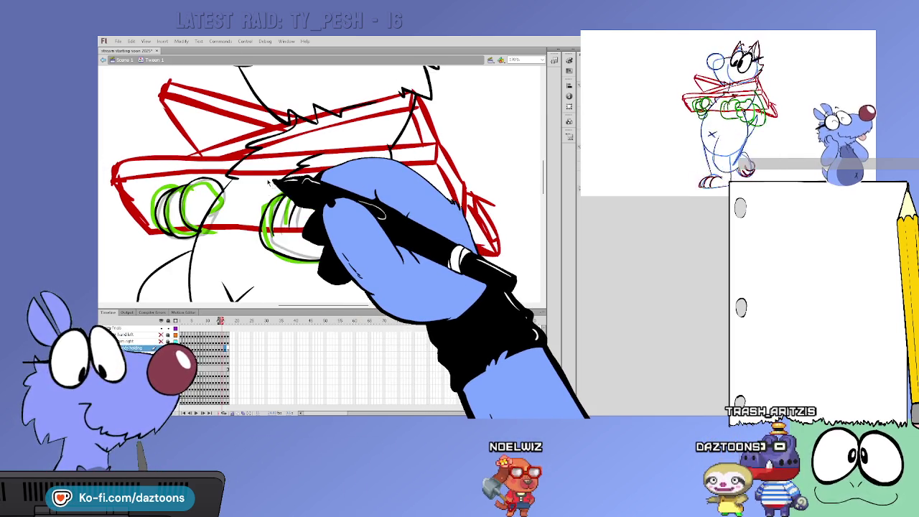
key("period")
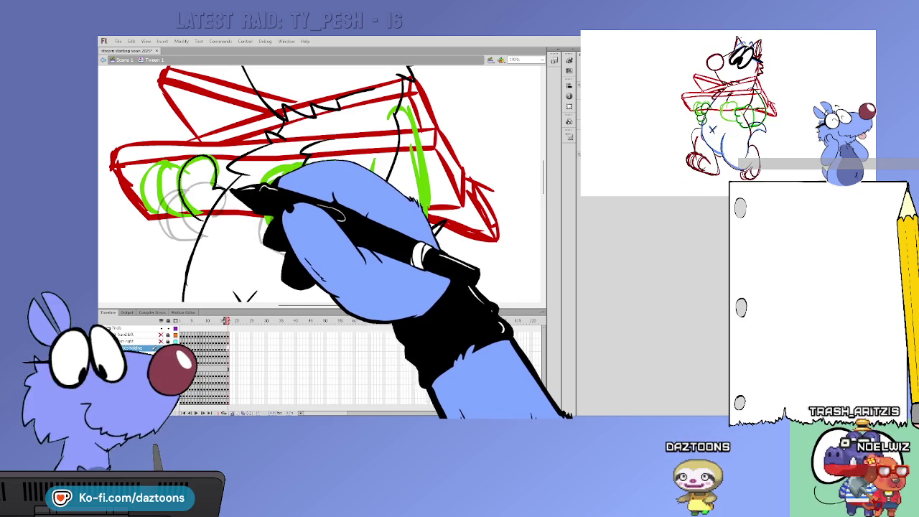
Draw green finger loops on the left hand, plus right-hand fingers and a green arm line.
mouse_move(196, 215)
left_mouse_down()
mouse_move(190, 169)
mouse_move(169, 169)
left_mouse_up()
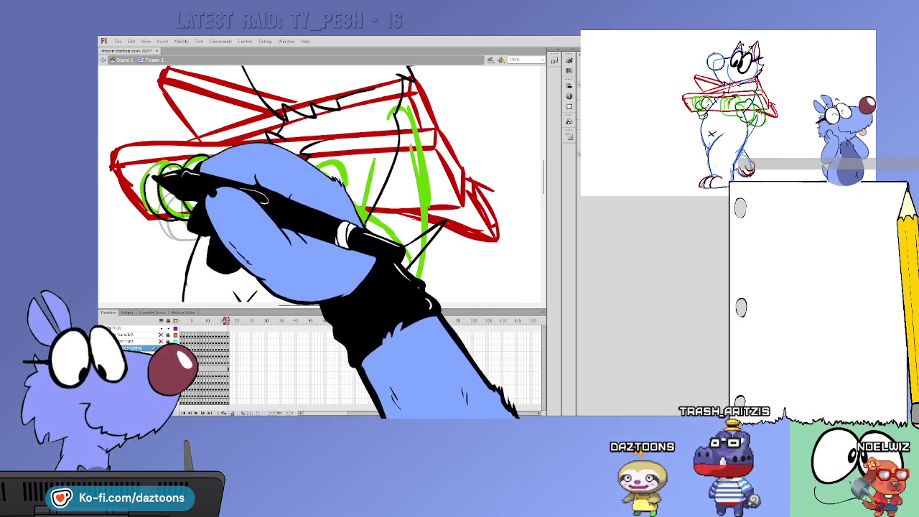
key("comma")
key("comma")
key("comma")
key("period")
key("period")
key("period")
key("period")
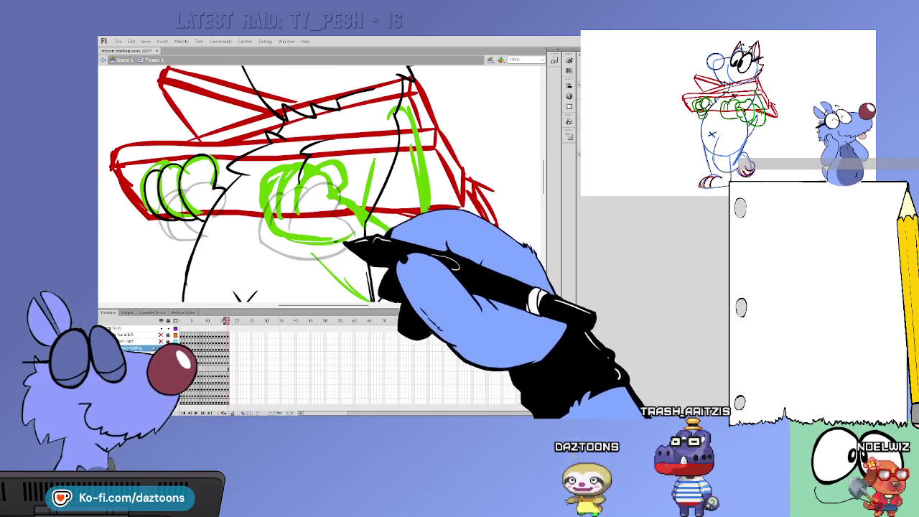
mouse_move(266, 256)
left_mouse_down()
mouse_move(296, 175)
mouse_move(305, 197)
mouse_move(367, 208)
left_mouse_up()
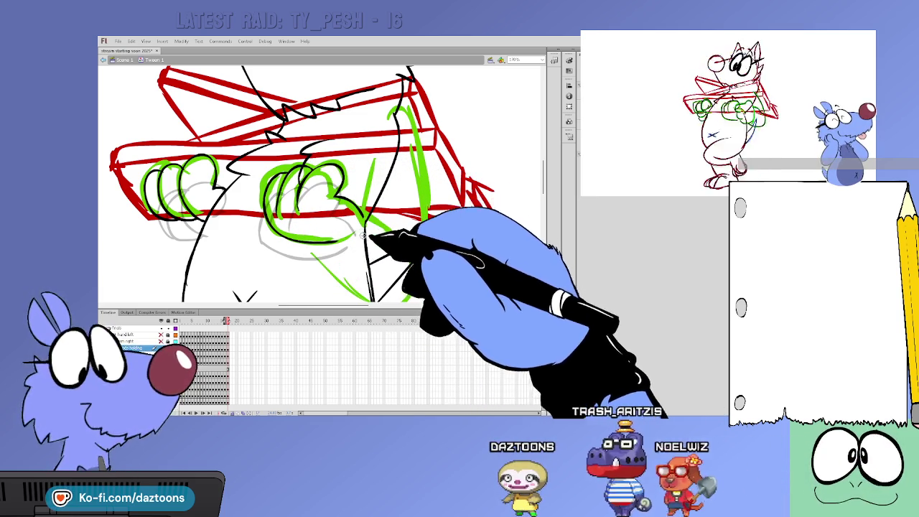
key("comma")
key("period")
key("comma")
key("period")
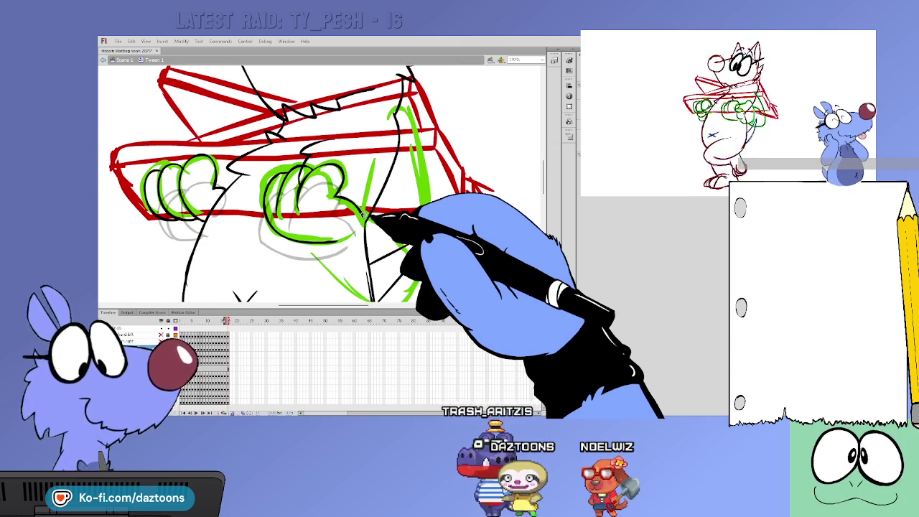
Toggle the reference sketch, select both green hand strokes, and play back the animation from earlier frames.
key("alt+Tab")
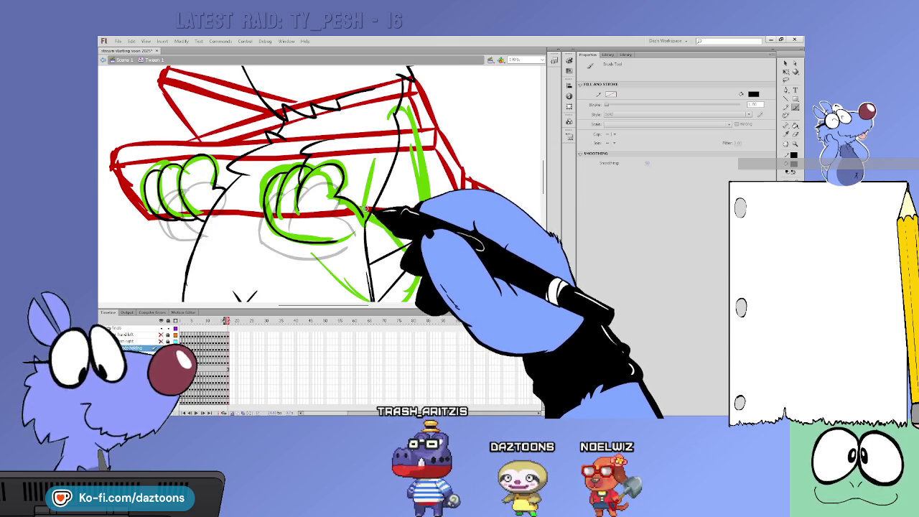
key("alt+Tab")
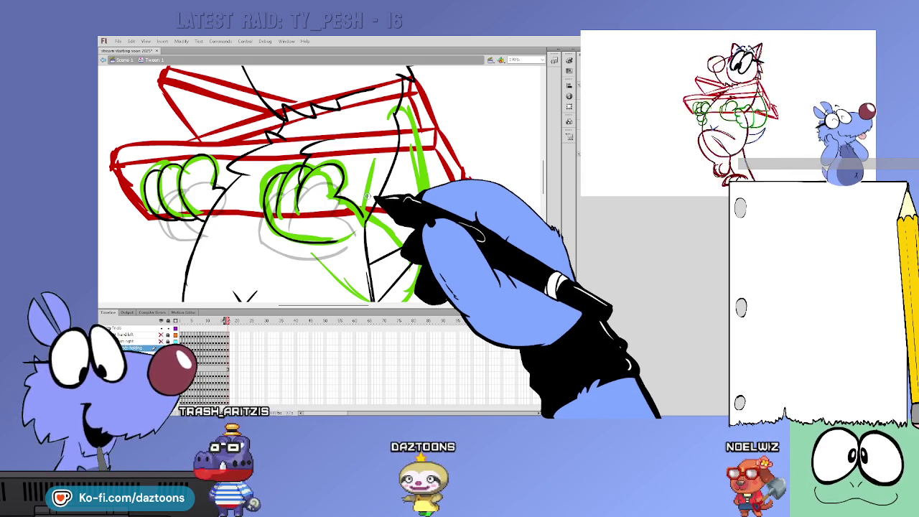
key("ctrl+a")
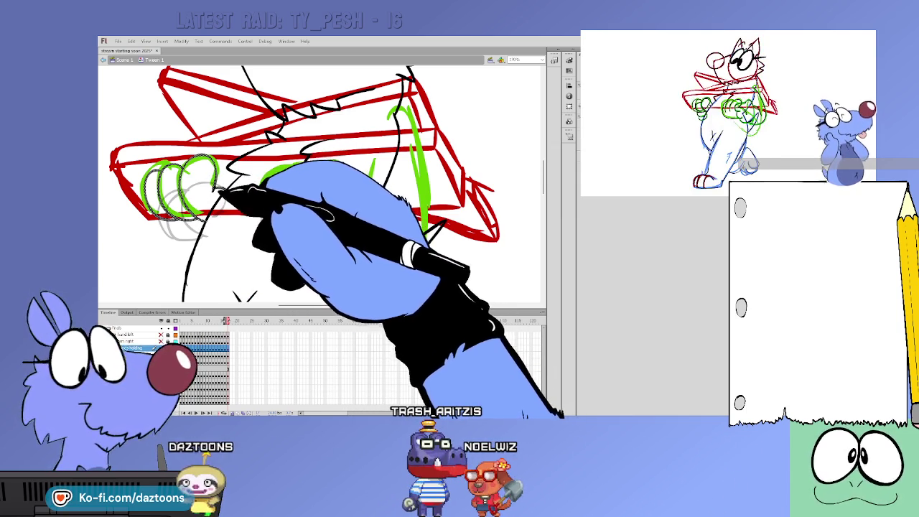
key("comma")
key("comma")
key("comma")
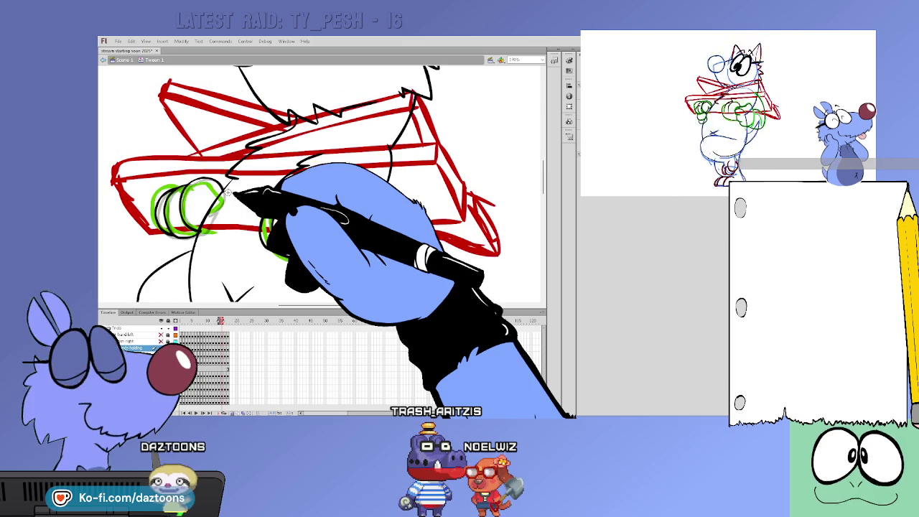
key("comma")
key("comma")
key("Return")
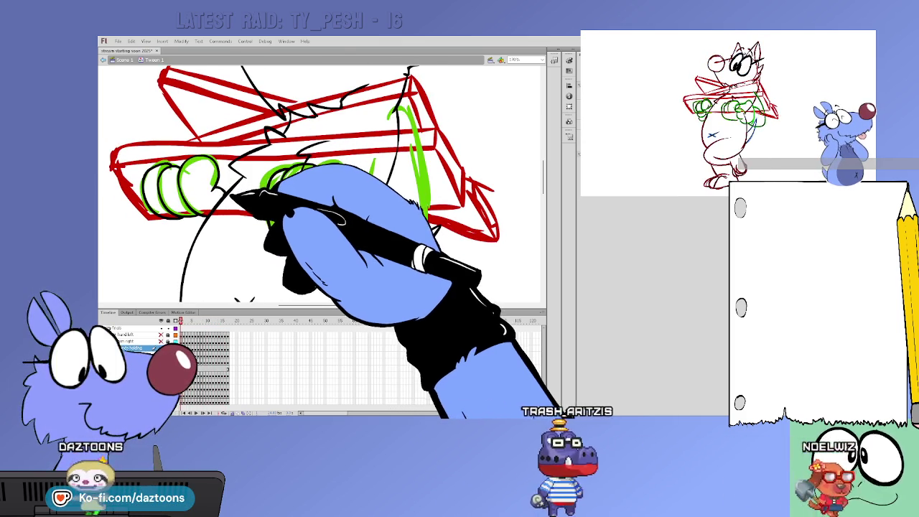
Step forward seven frames through the rough animation.
key("period")
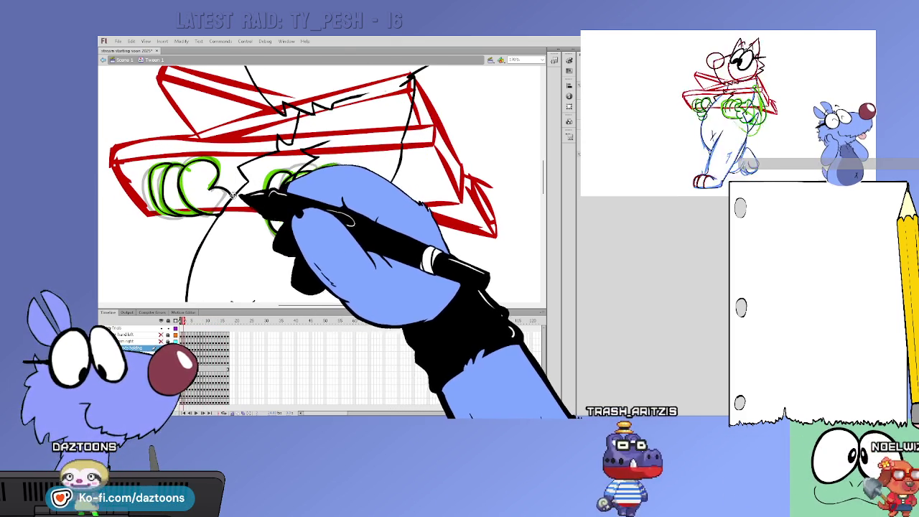
key("period")
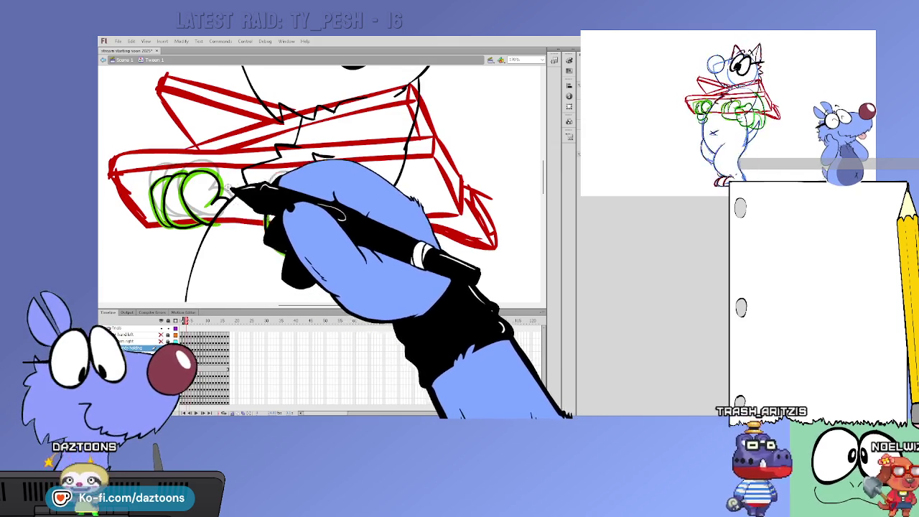
key("period")
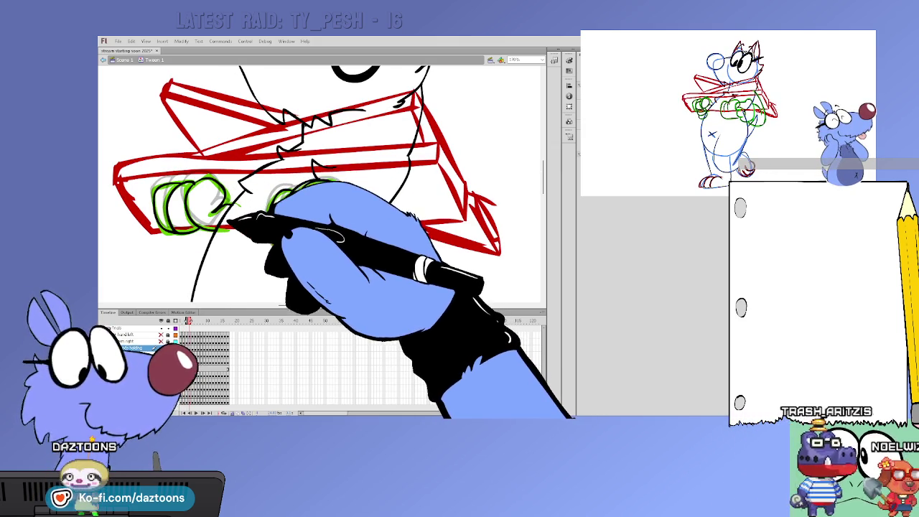
key("period")
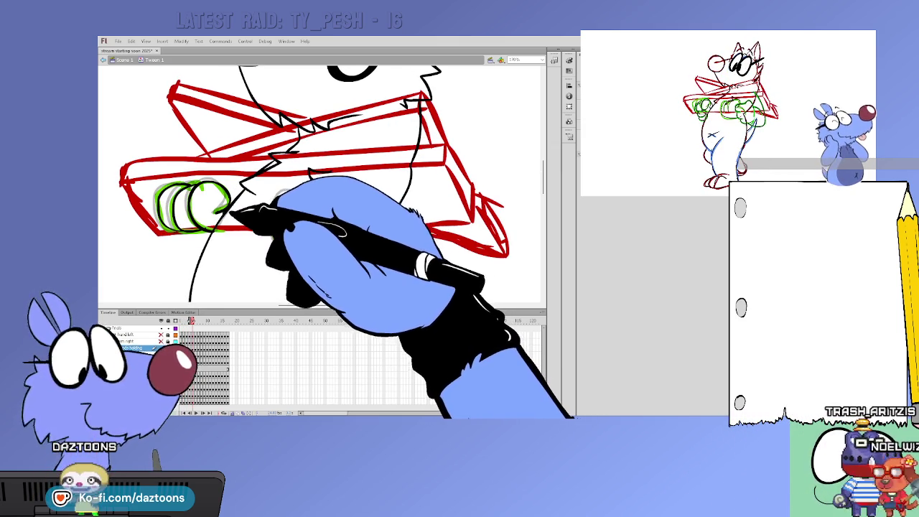
key("period")
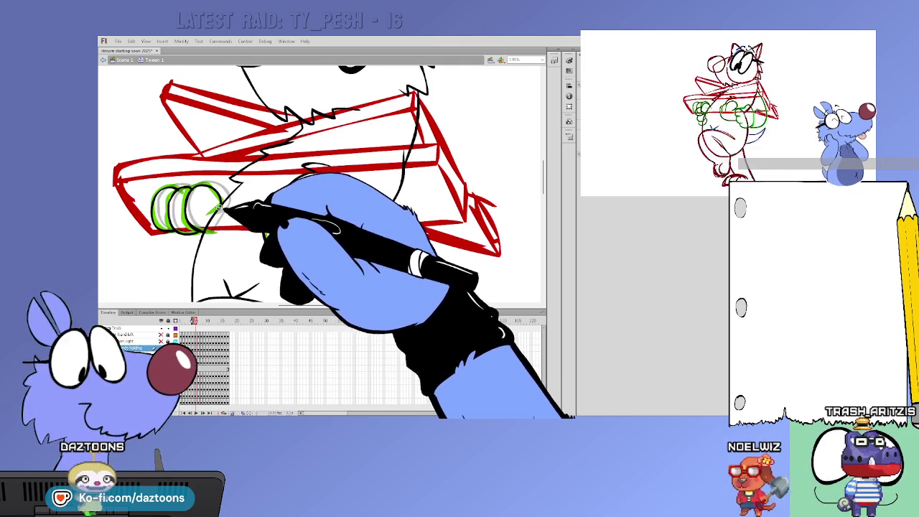
key("period")
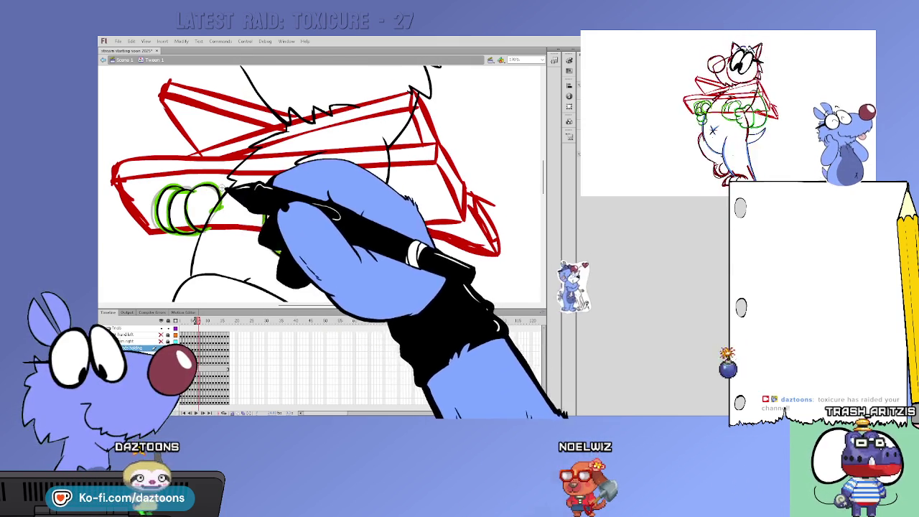
key("period")
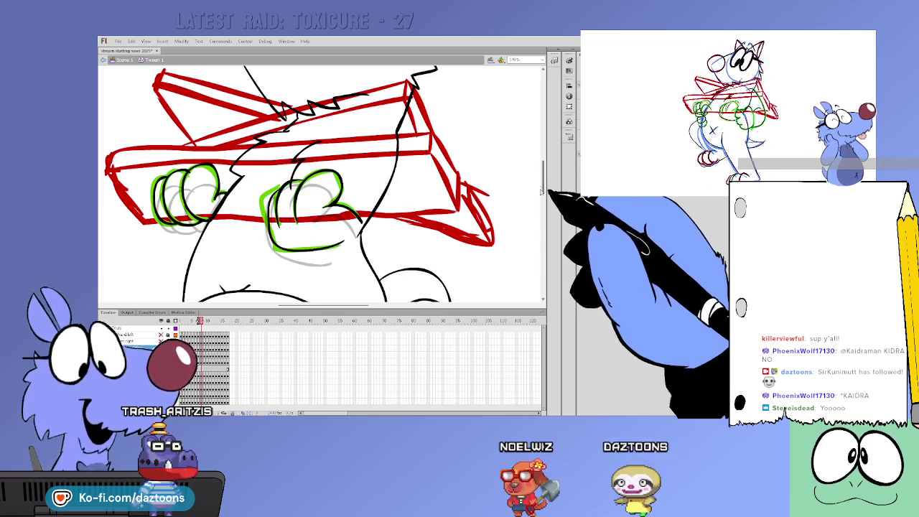
Reposition the stage view with the vertical scrollbar to show the head and both hands.
scroll(538, 181, "up", 1)
scroll(538, 181, "up", 1)
mouse_move(544, 179)
left_mouse_down()
mouse_move(544, 212)
mouse_move(544, 176)
left_mouse_up()
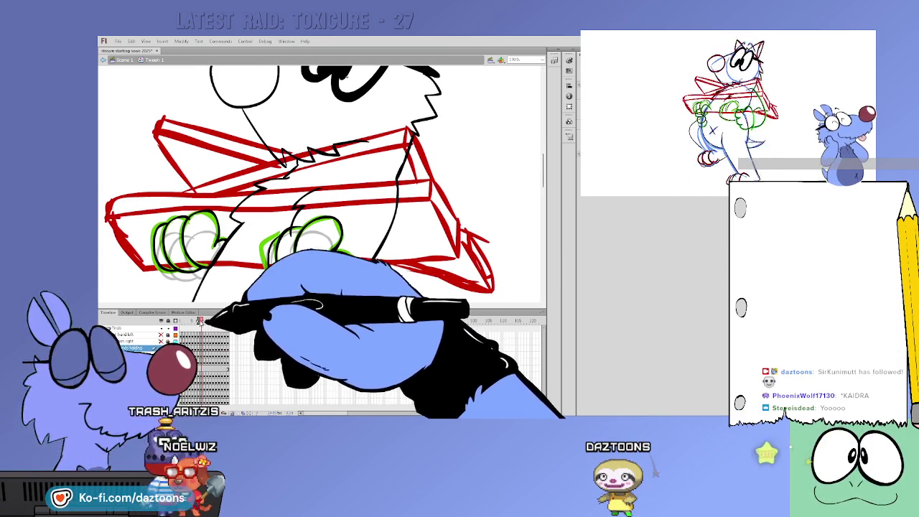
left_click_drag(545, 180, 545, 190)
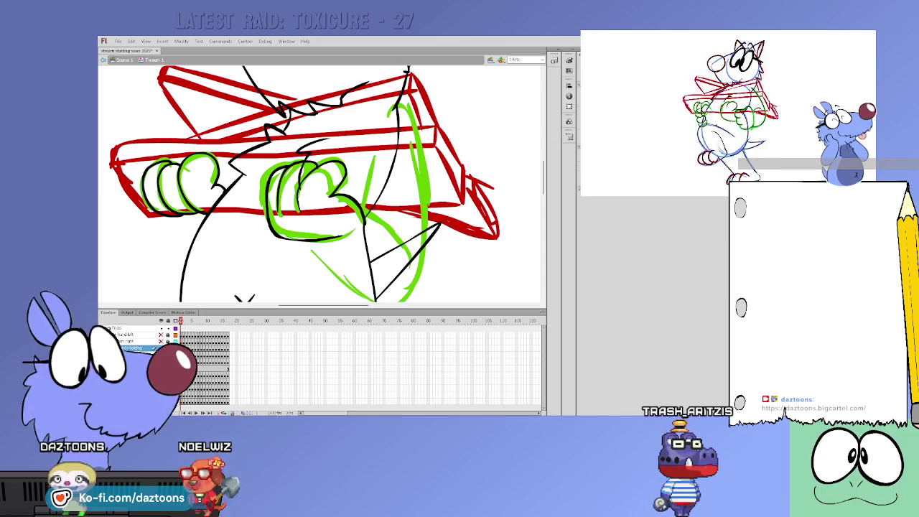
Sketch black lines below the right green hand, undoing the last bad stroke.
key("period")
key("comma")
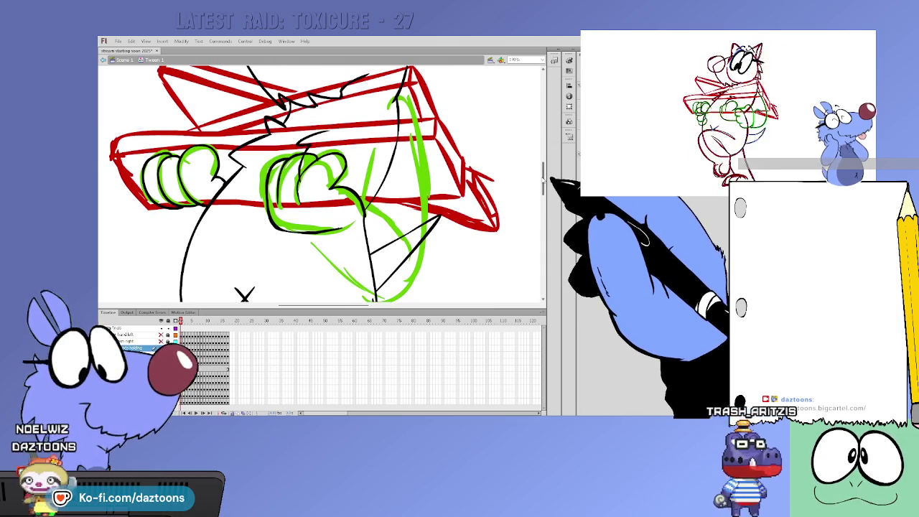
left_click_drag(362, 215, 373, 283)
mouse_move(439, 215)
left_mouse_down()
mouse_move(374, 284)
mouse_move(430, 229)
left_mouse_up()
left_click_drag(309, 237, 365, 288)
key("ctrl+z")
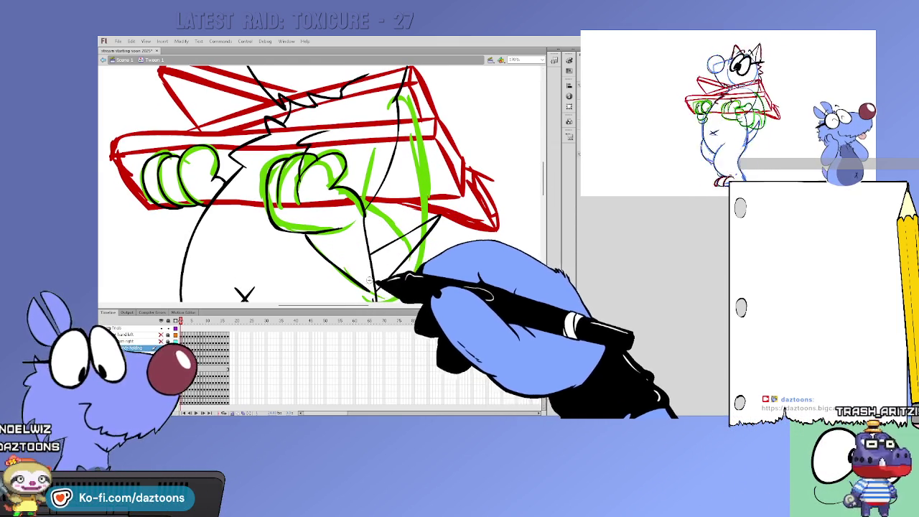
Hide the hand left layer and redraw outlines and arm strokes around the green hands.
left_click(159, 335)
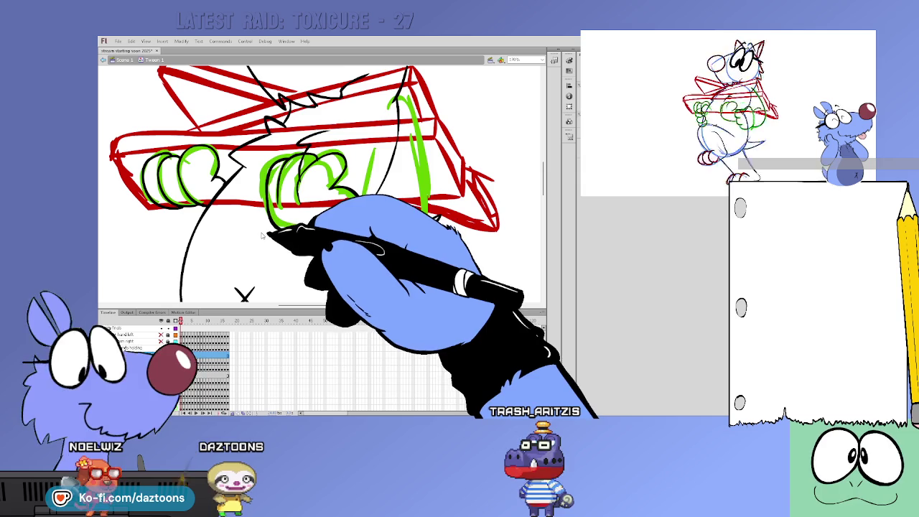
left_click_drag(263, 236, 441, 211)
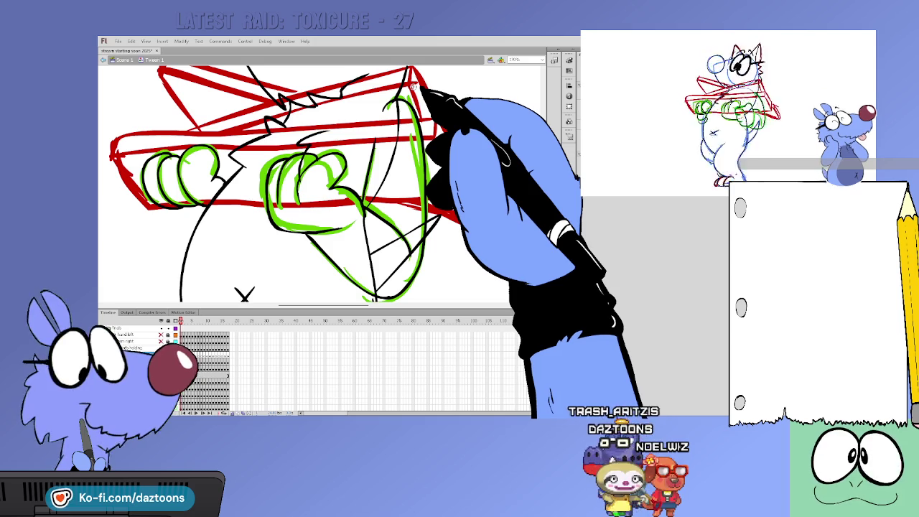
key("period")
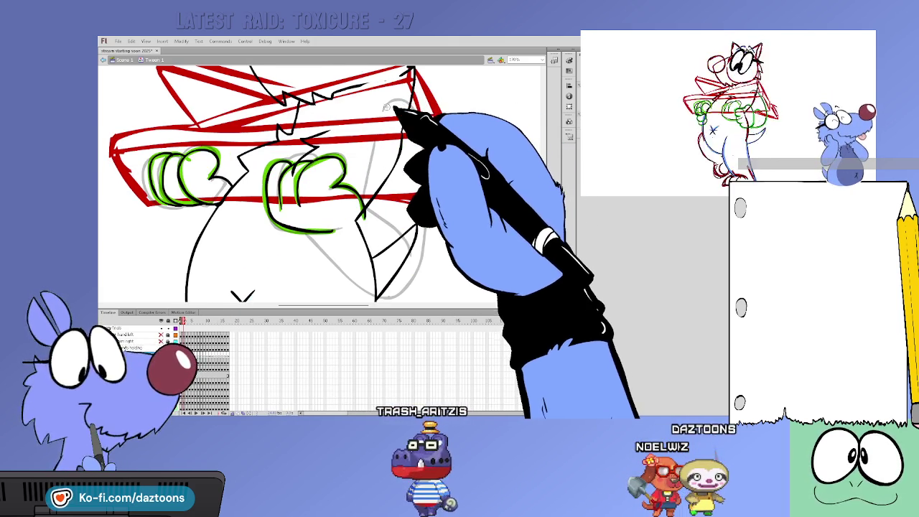
Draw a curved black line at the bazooka's front and compare it with neighbouring frames.
left_click_drag(388, 107, 430, 176)
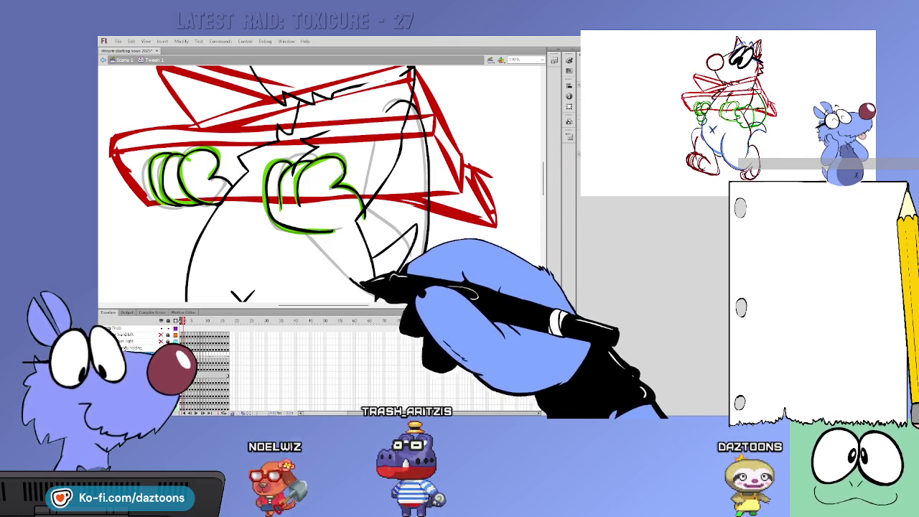
key("period")
key("comma")
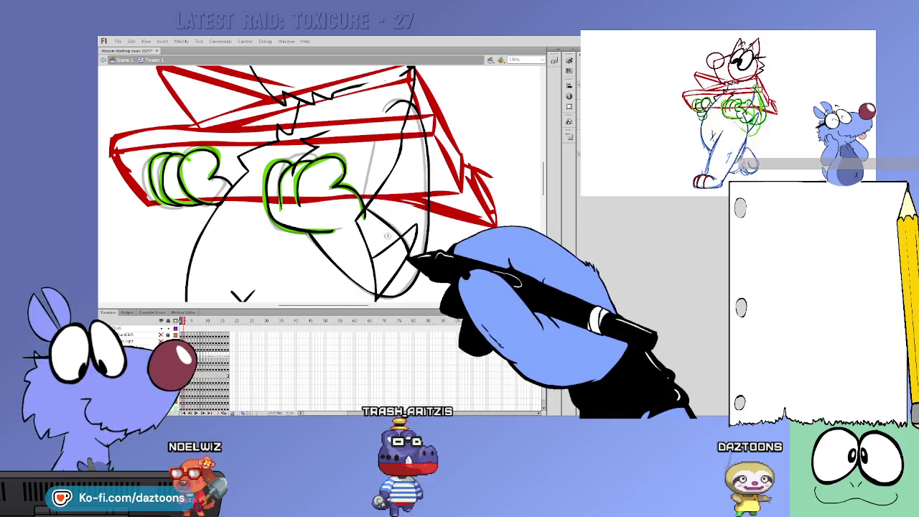
key("period")
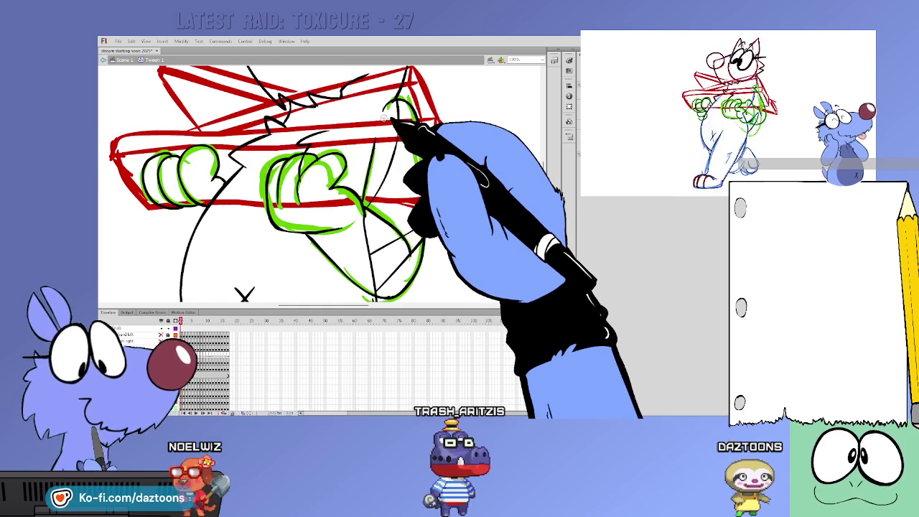
key("comma")
key("period")
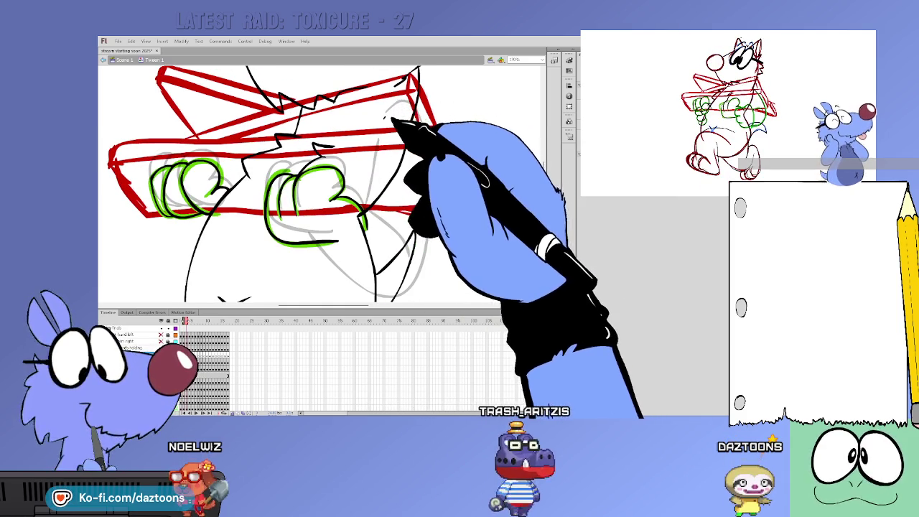
key("comma")
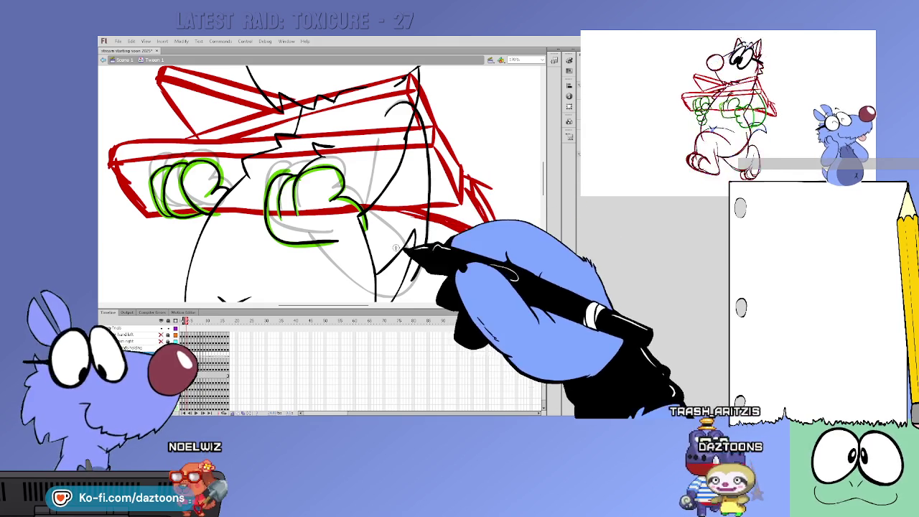
Trace a black arm line and dark curves at the bazooka's front over the grey guide.
left_click_drag(388, 111, 399, 107)
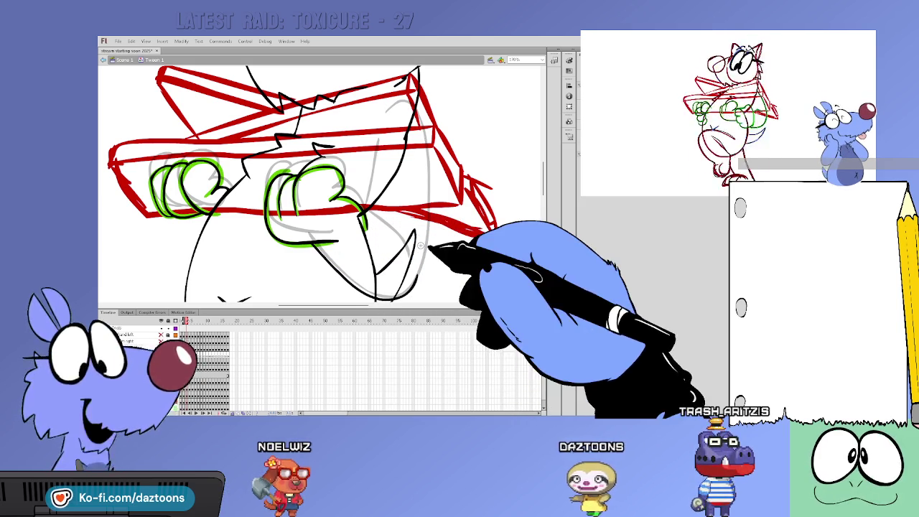
left_click_drag(423, 291, 431, 194)
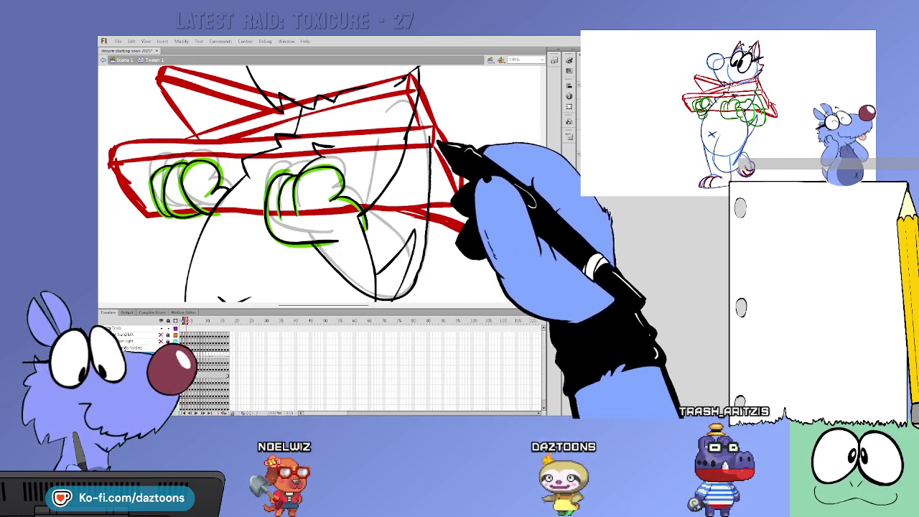
left_click_drag(387, 116, 419, 109)
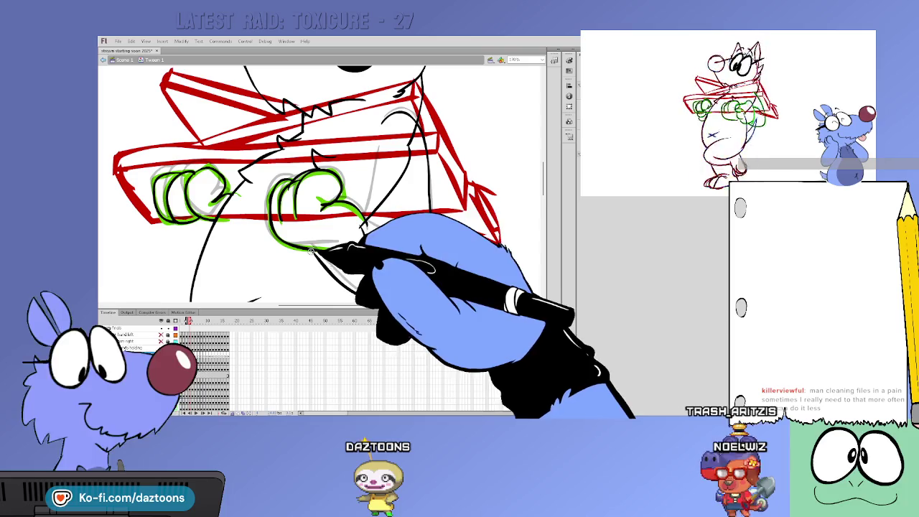
Extend the bazooka's front end downward with red construction strokes, then move to the next frame.
left_click_drag(429, 276, 371, 226)
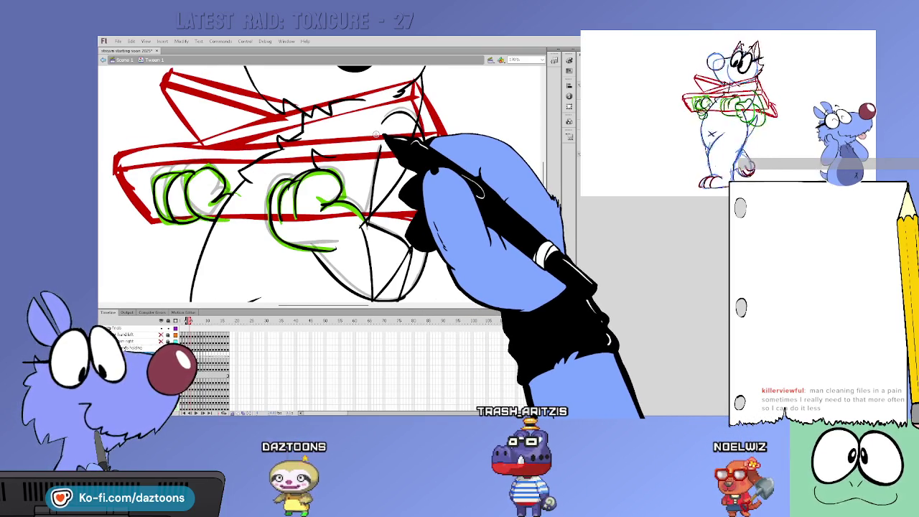
left_click_drag(420, 90, 501, 242)
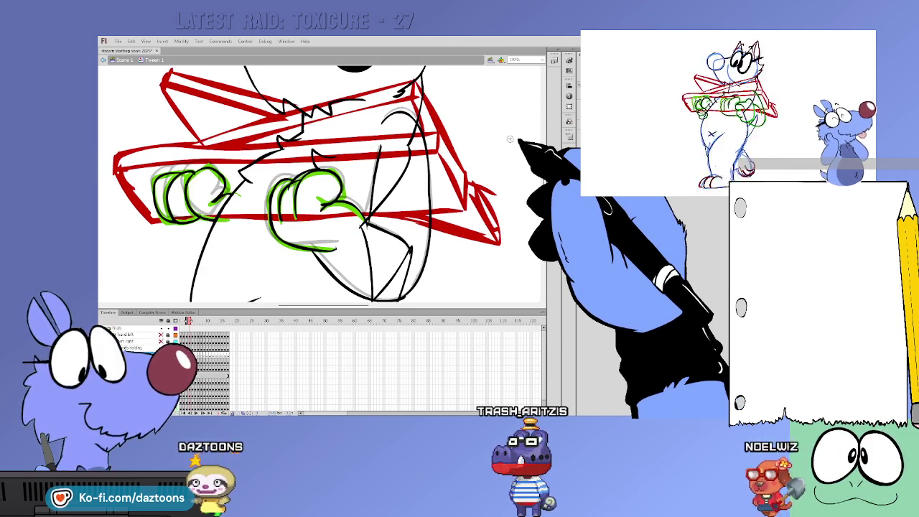
key("period")
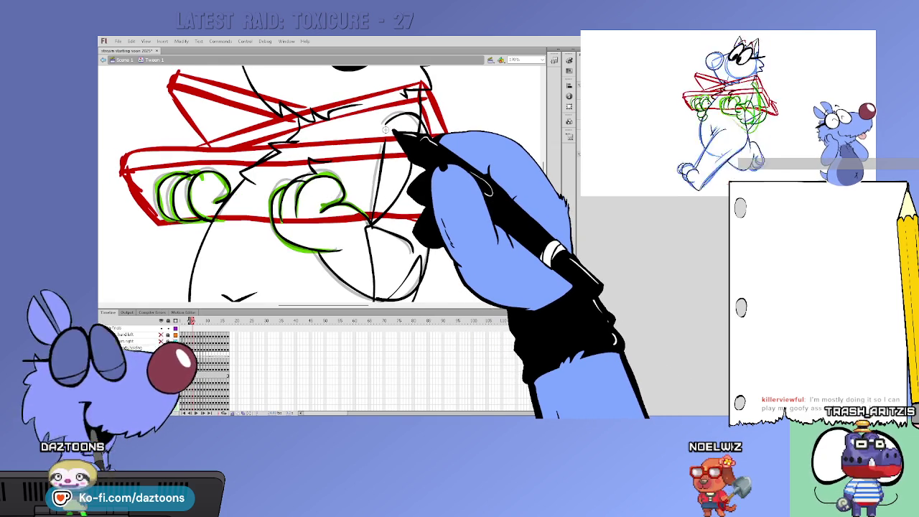
On the next frame, brush a black lower-arm curve and an arm stroke up toward the bazooka.
key(".")
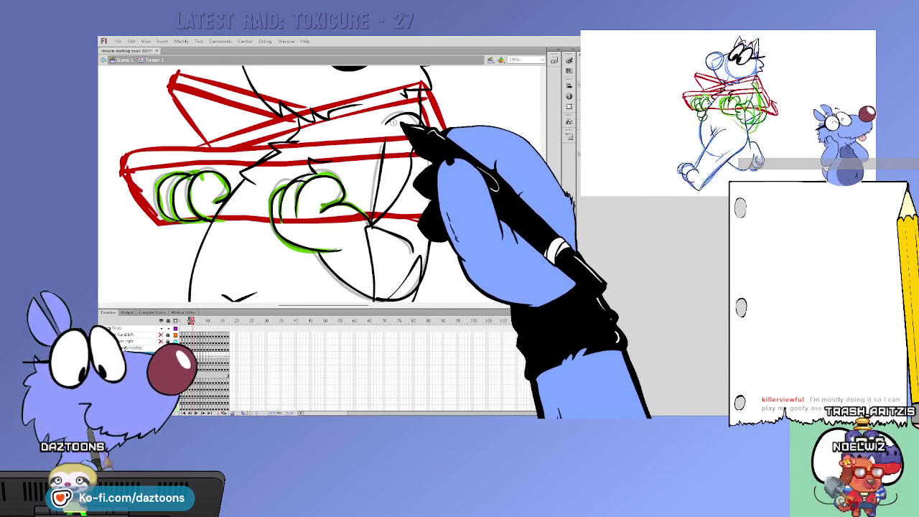
key("comma")
key("comma")
key("period")
key("period")
key("period")
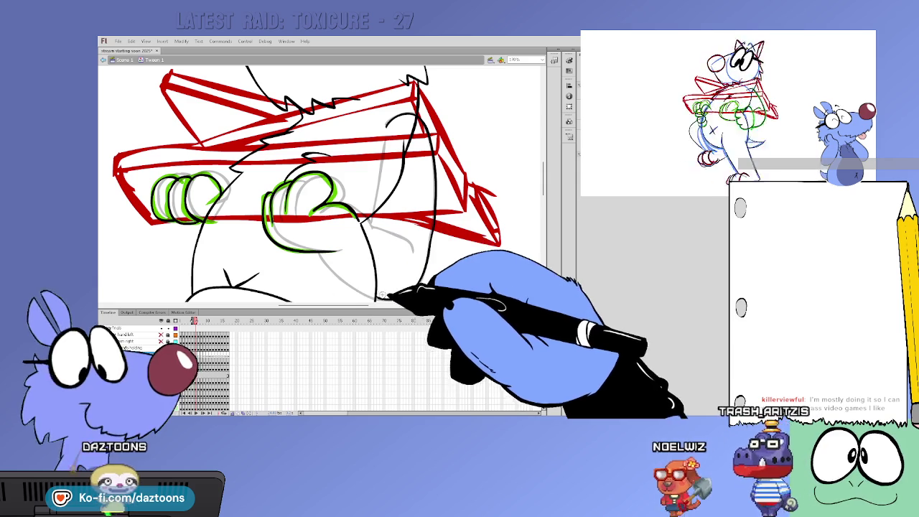
left_click_drag(319, 256, 424, 275)
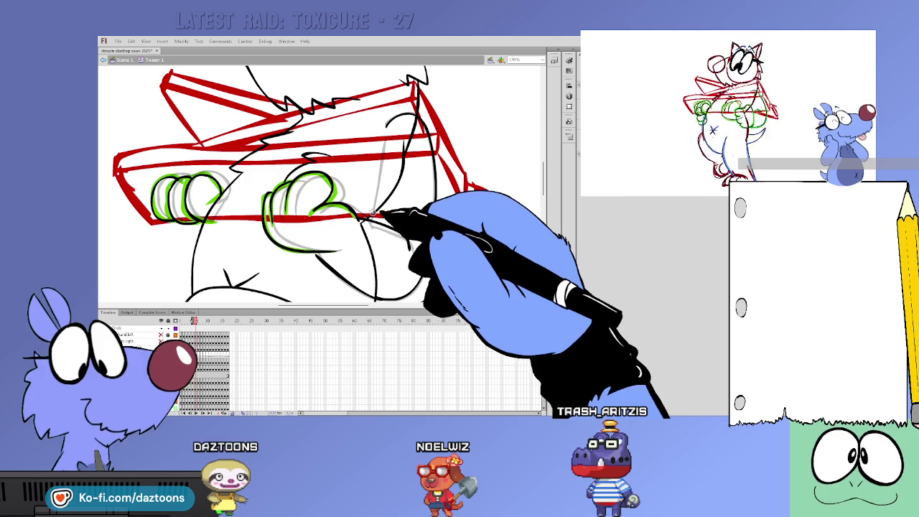
left_click_drag(369, 217, 384, 140)
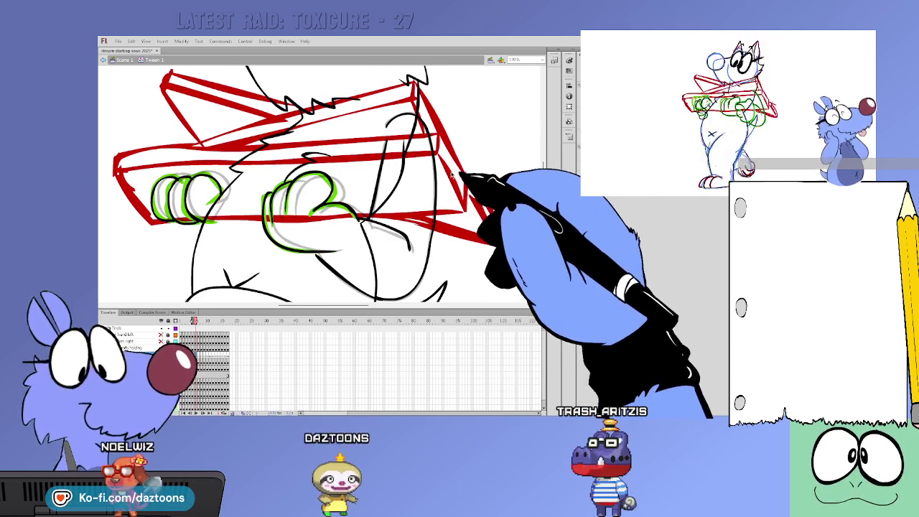
key("comma")
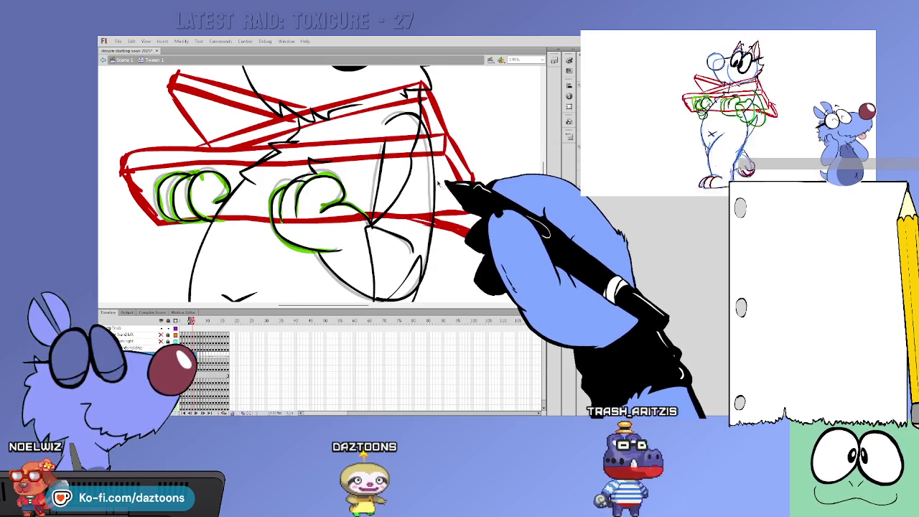
On the next frame, shift the right arm's black curve slightly to the left.
key("period")
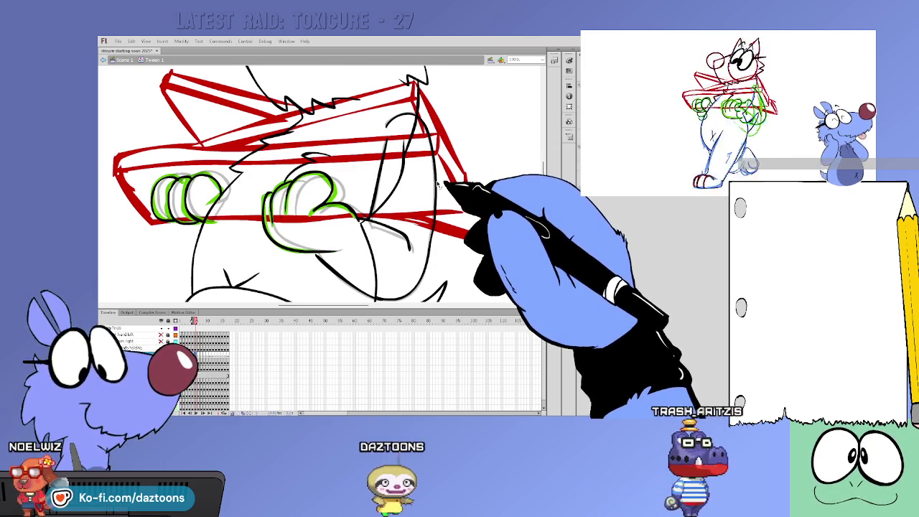
left_click(435, 188)
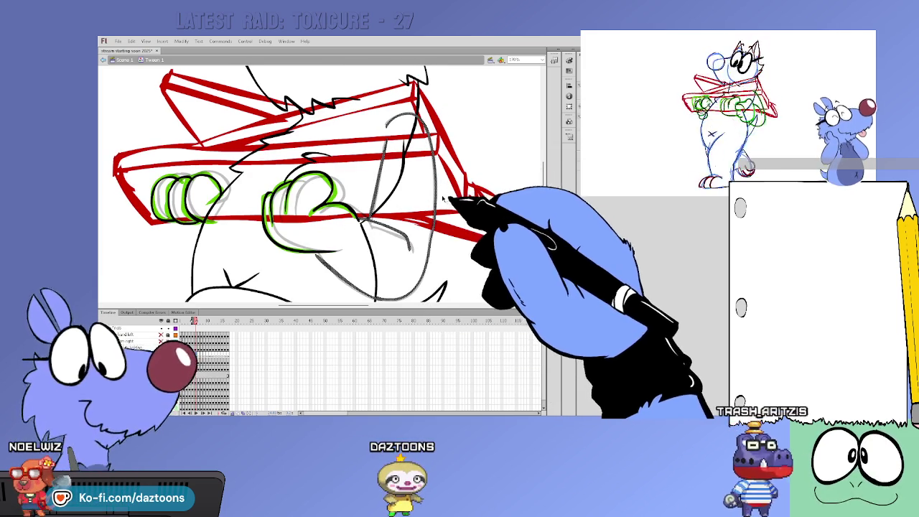
left_click_drag(439, 196, 430, 193)
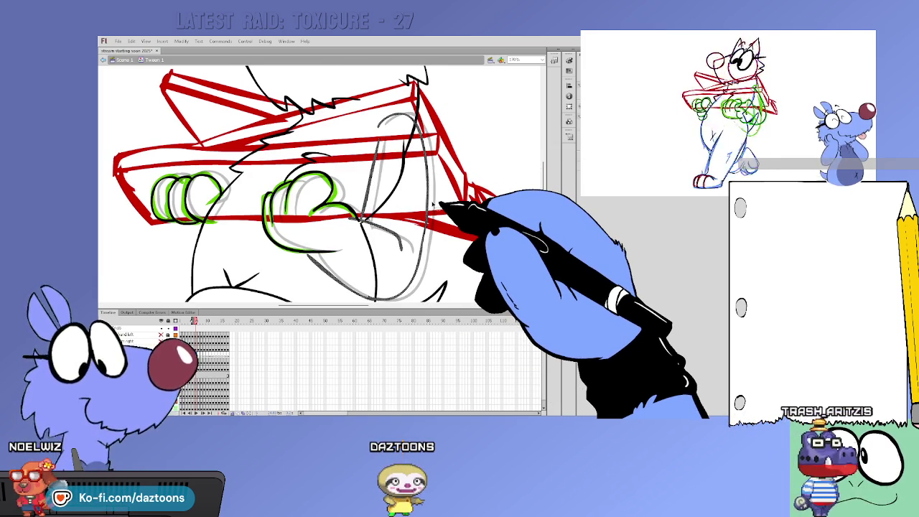
left_click(432, 204)
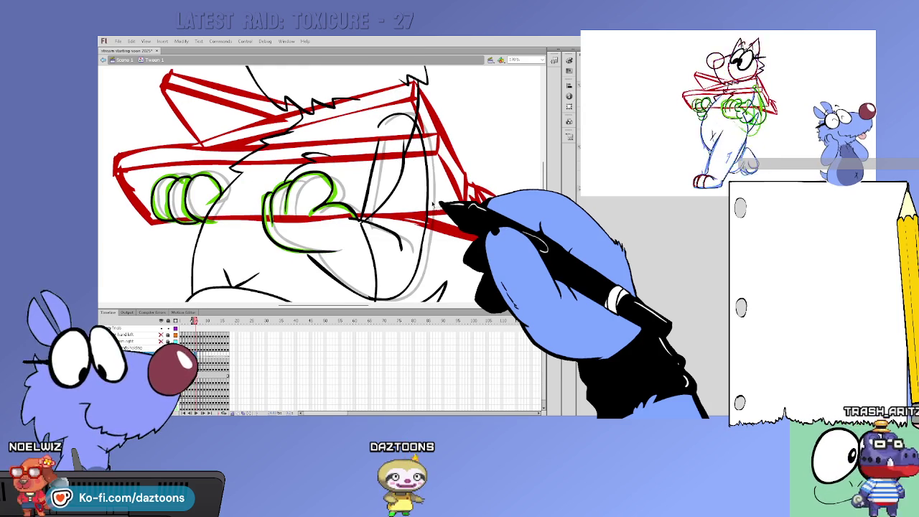
Flip back and forth through neighbouring frames to review the arm motion.
key("period")
key("comma")
key("period")
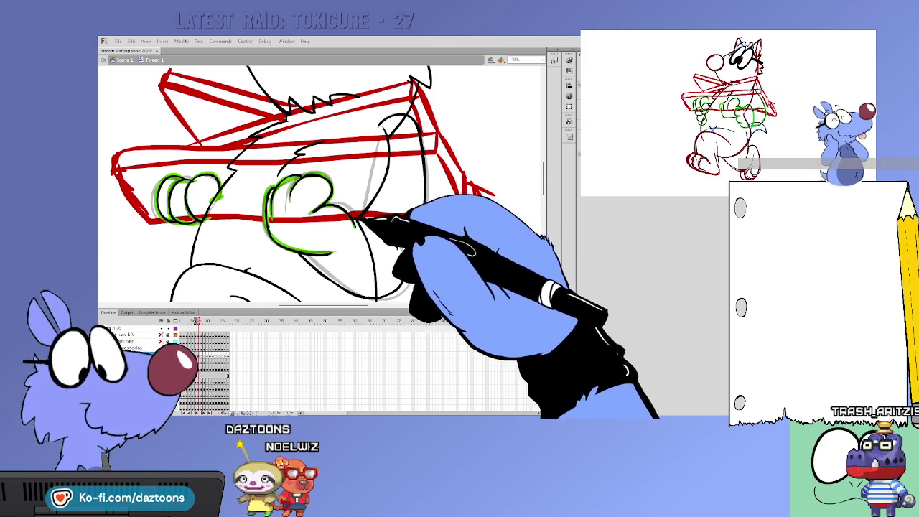
key("period")
key("comma")
key("period")
key("period")
key("comma")
key("comma")
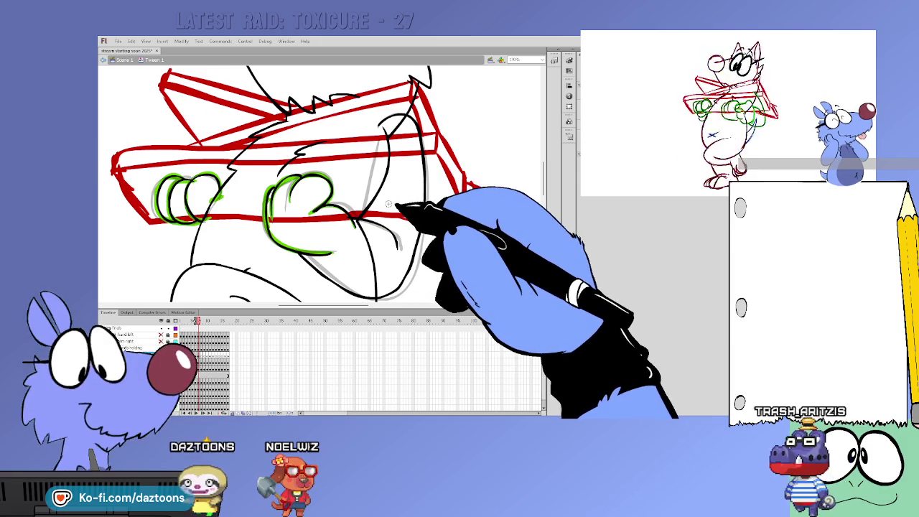
key("comma")
key("period")
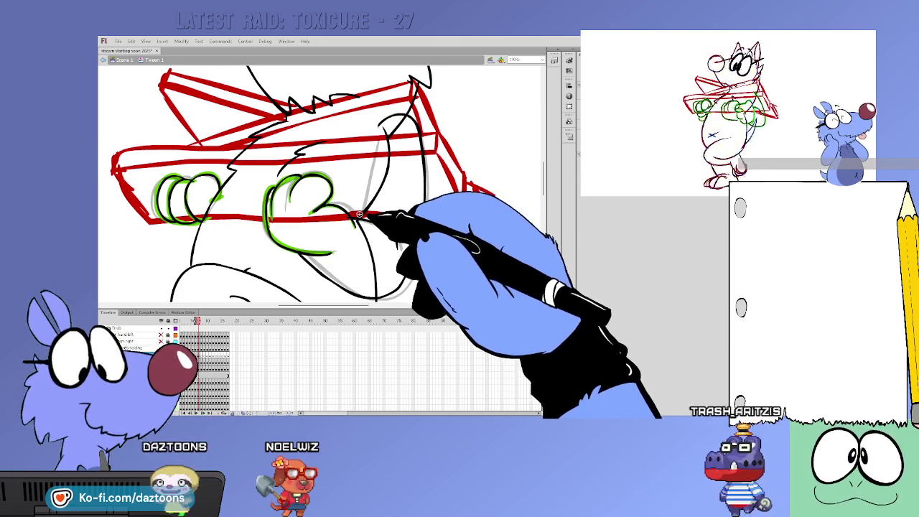
key("period")
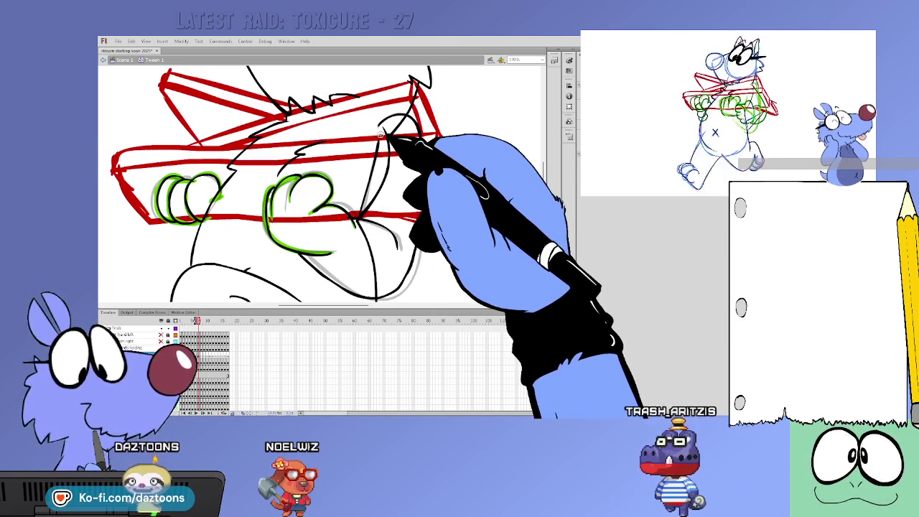
key("period")
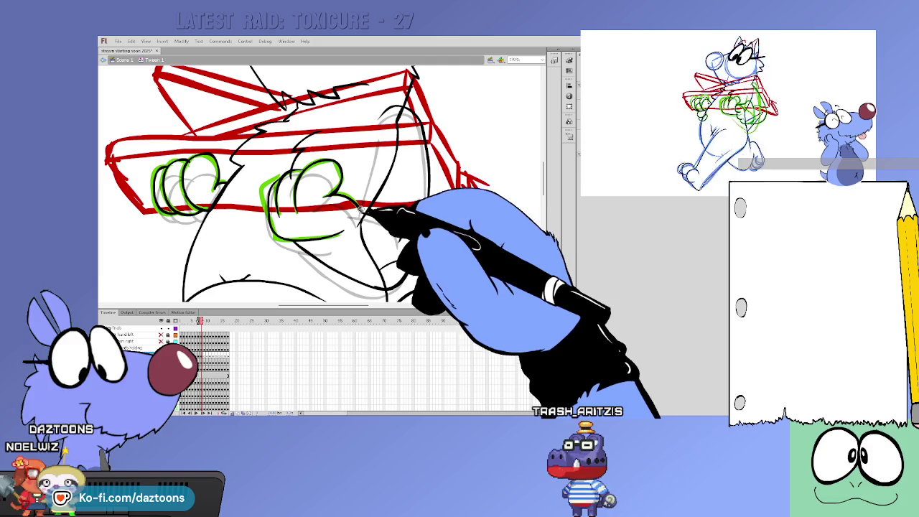
key("period")
key("comma")
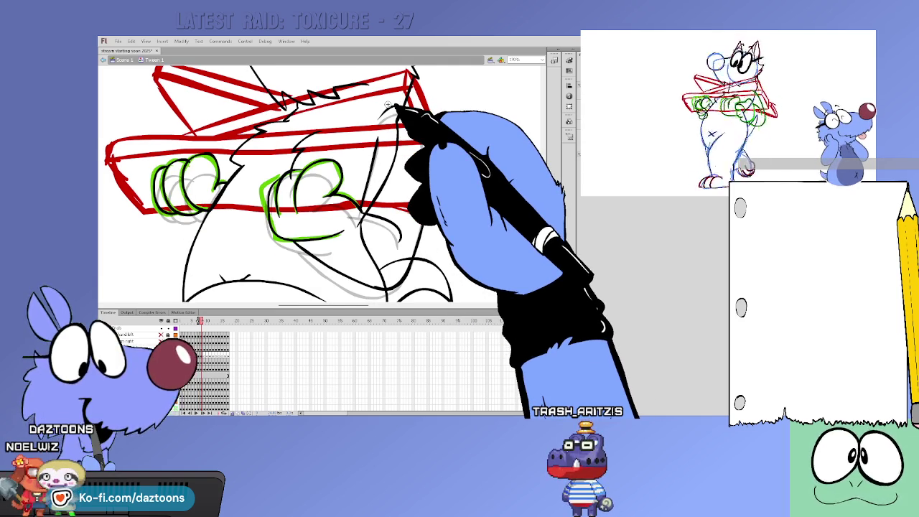
Preview the motion across frames, then sketch a green curve along the right arm.
key("period")
key("comma")
key("period")
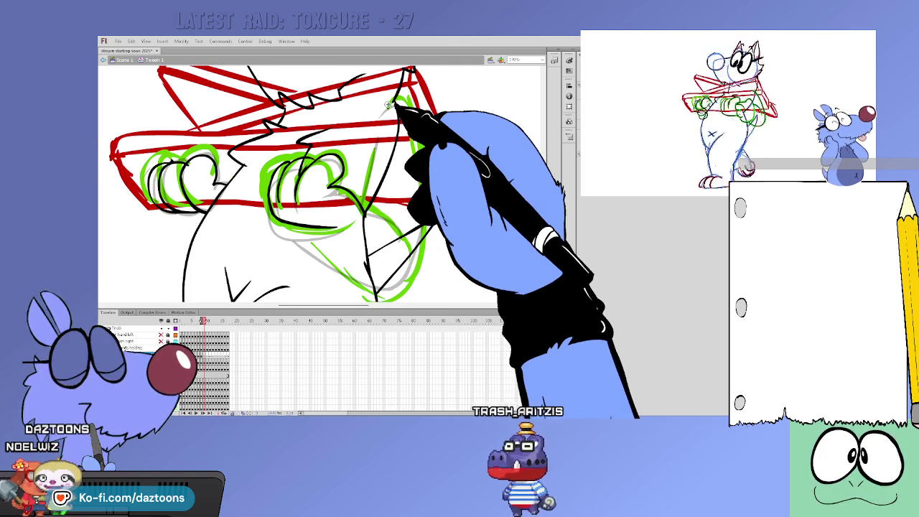
key("comma")
key("period")
key("comma")
key("period")
key("comma")
key("period")
key("comma")
key("period")
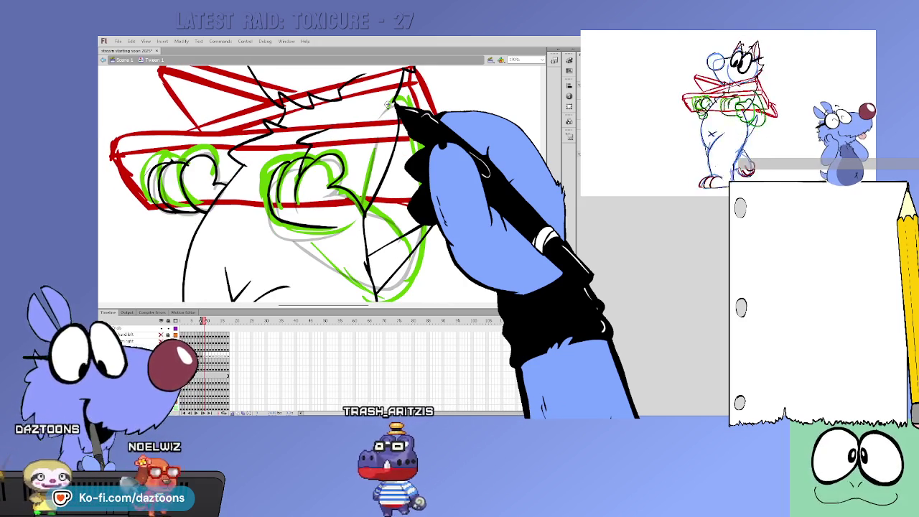
left_click_drag(388, 105, 422, 162)
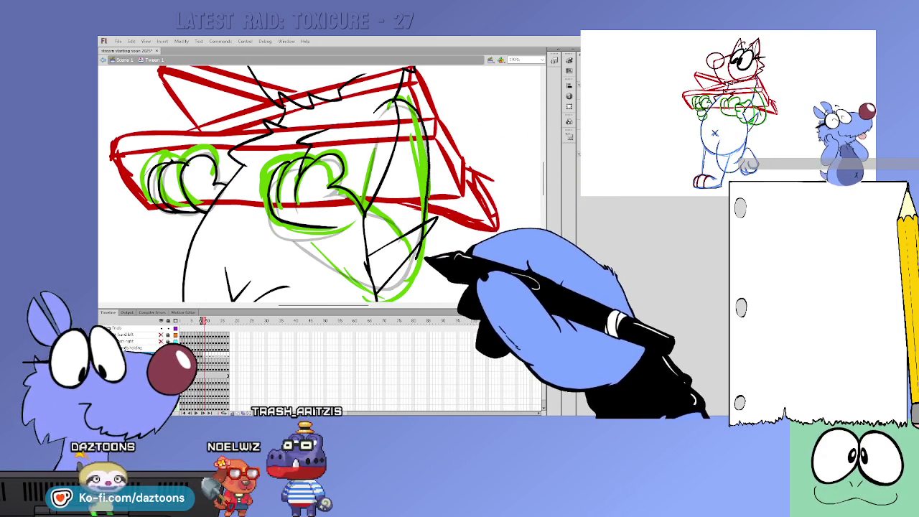
Recheck neighbouring poses, then sketch black arm lines around the right hand.
key("comma")
key("period")
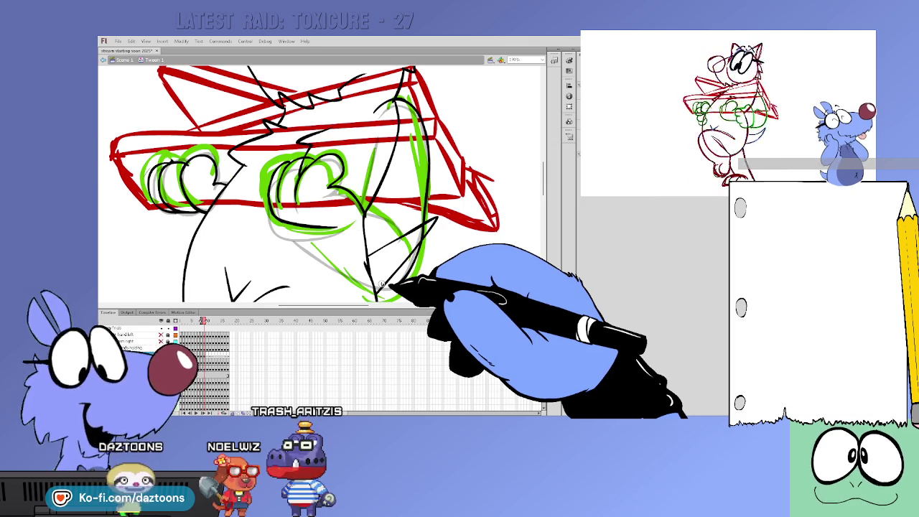
key("comma")
key("period")
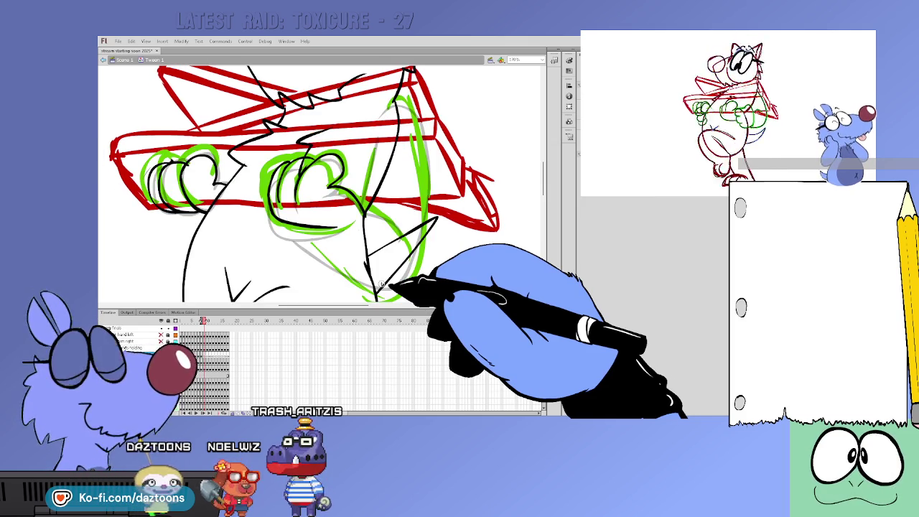
key("period")
key("comma")
key("comma")
key("comma")
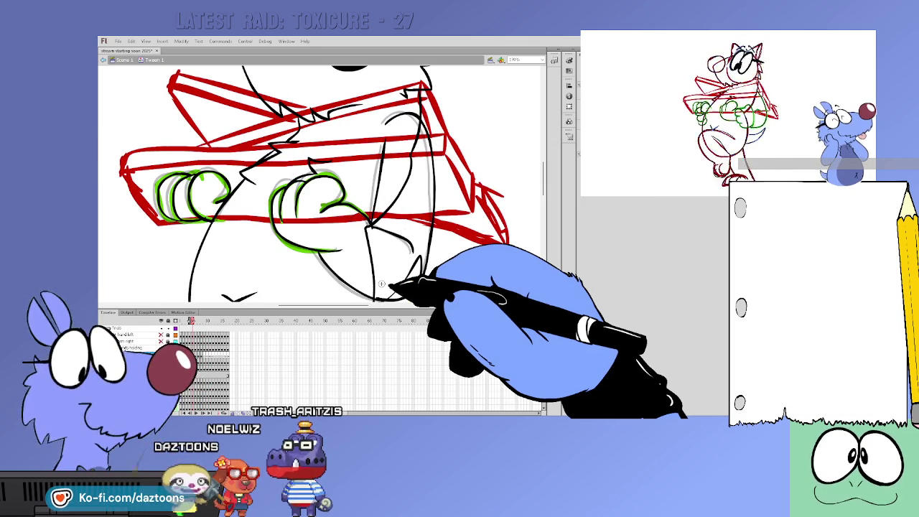
key("comma")
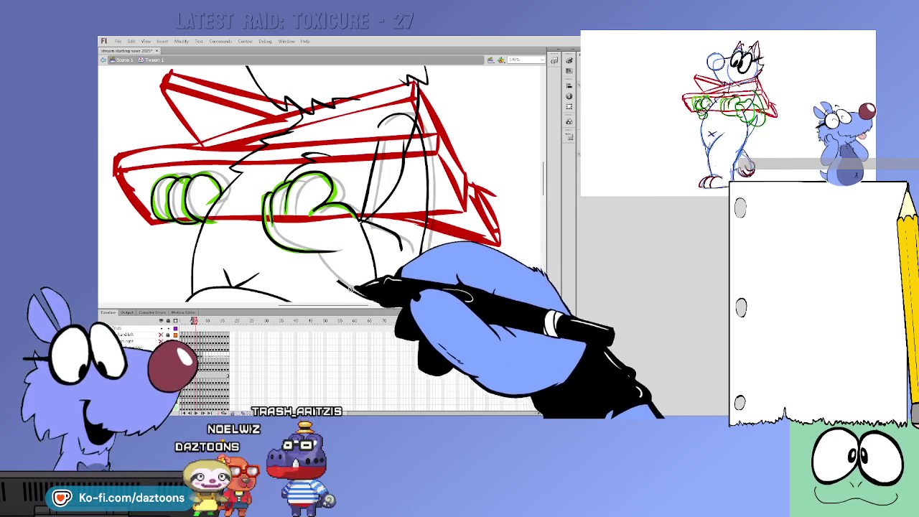
key("comma")
key("period")
key("comma")
key("comma")
key("period")
key("period")
key("period")
key("period")
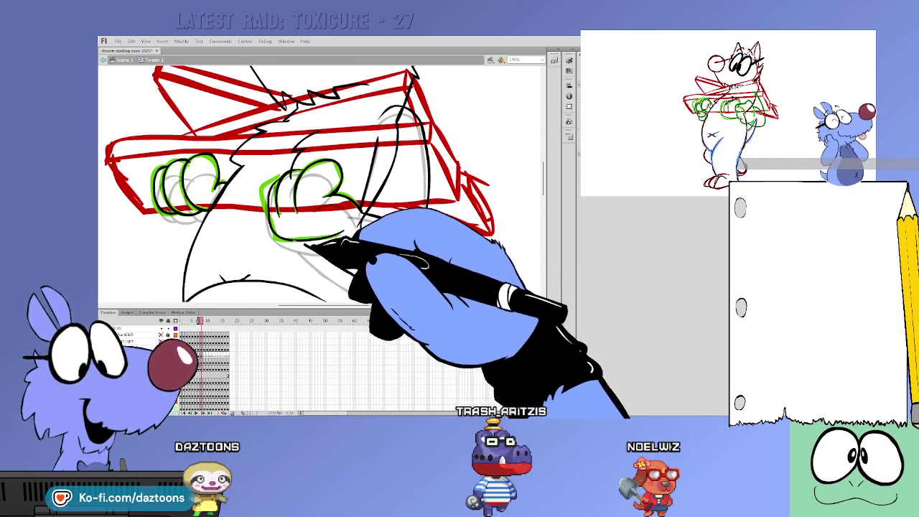
key("comma")
key("period")
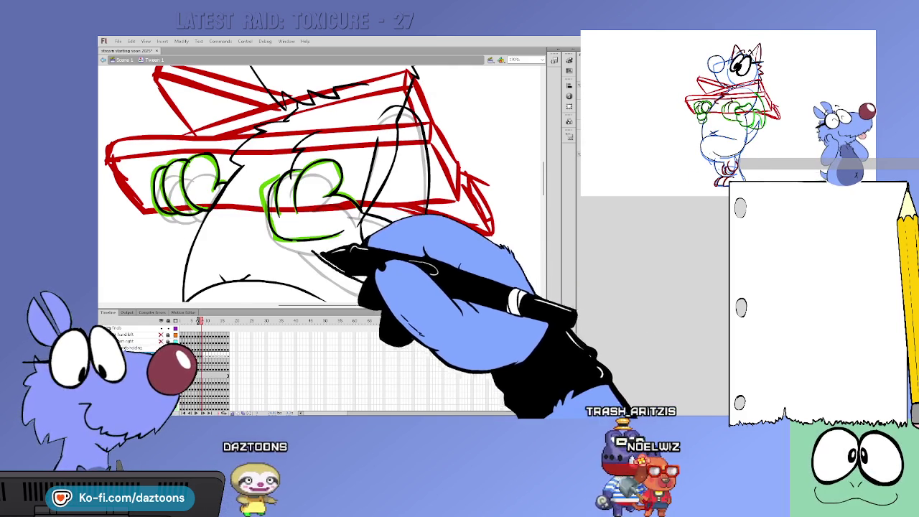
key("period")
key("comma")
key("period")
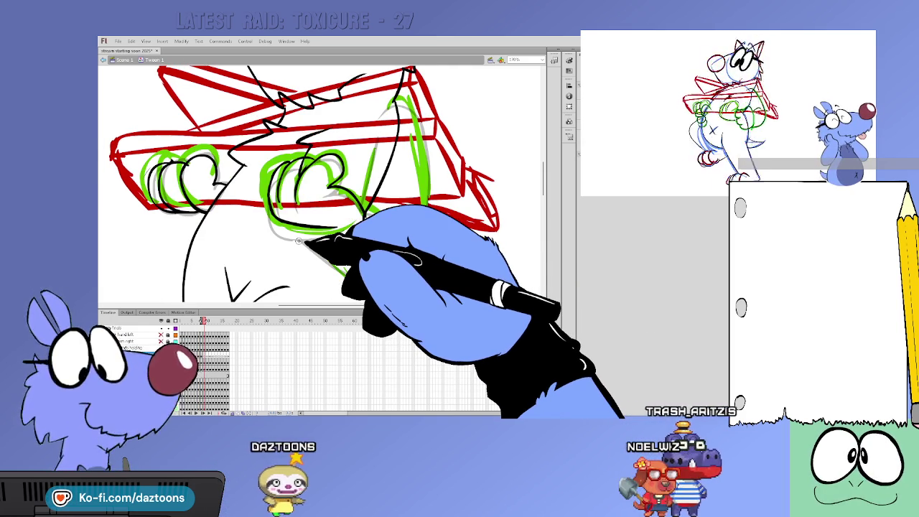
left_click_drag(299, 241, 389, 123)
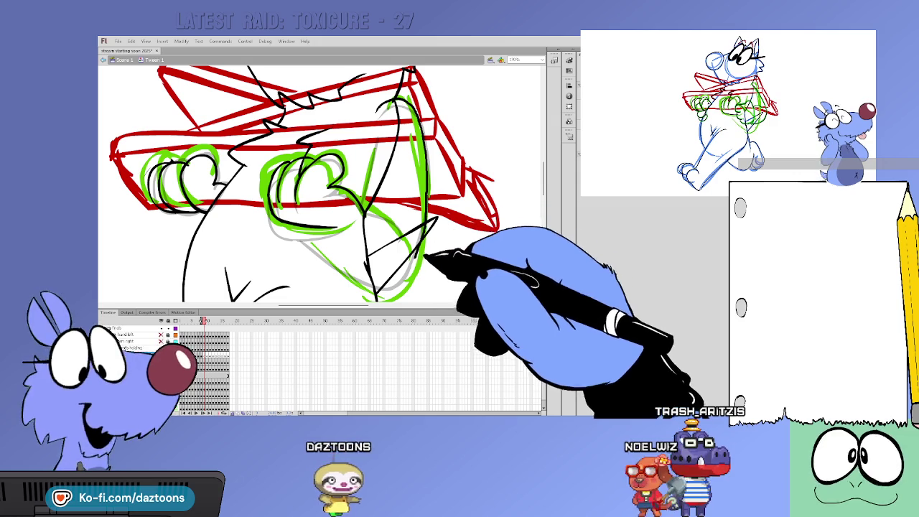
Flip through neighbouring frames to review the new arm lines.
key("period")
key("comma")
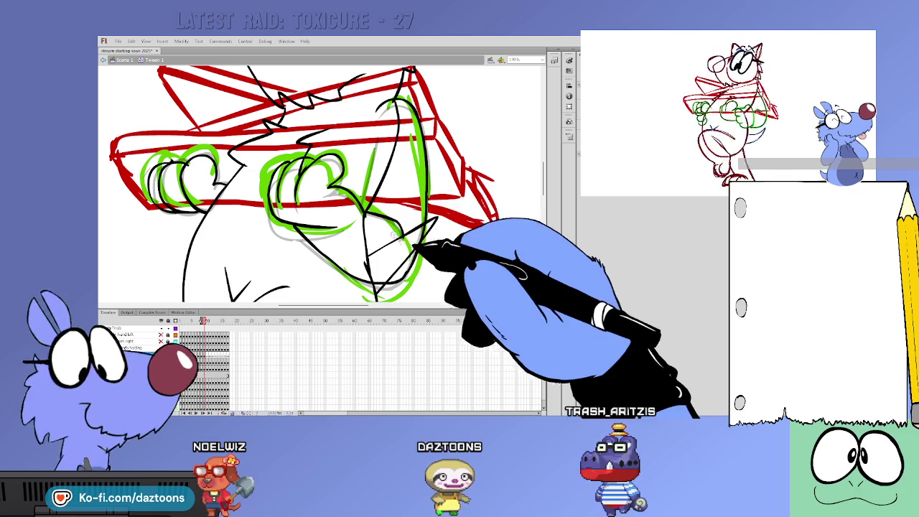
key("comma")
key("period")
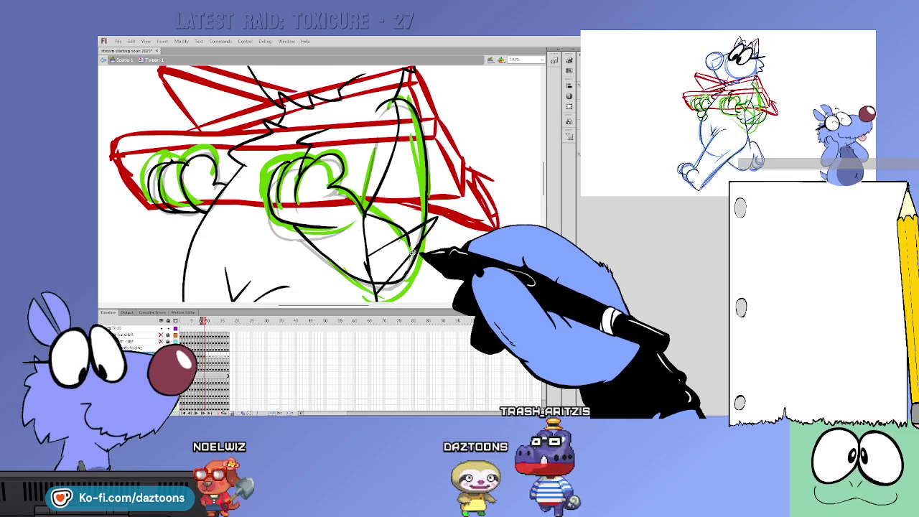
key("period")
key("comma")
key("period")
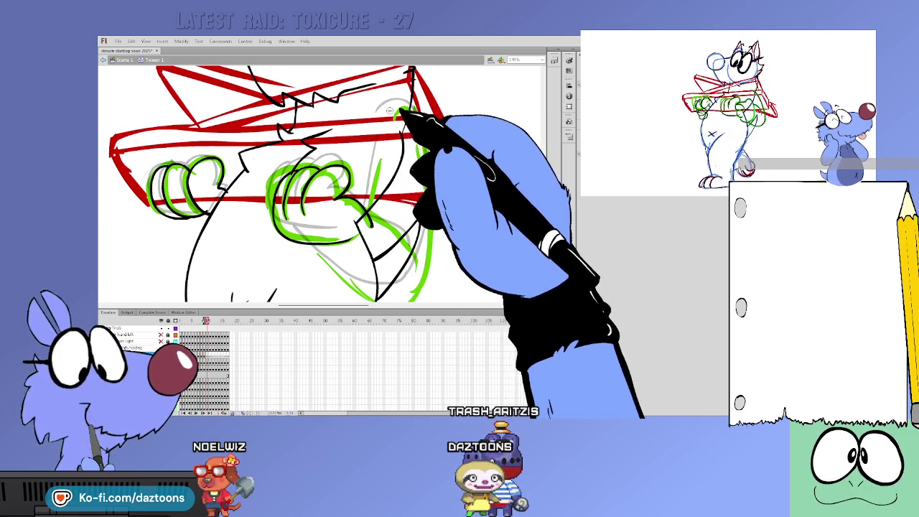
key("comma")
key("period")
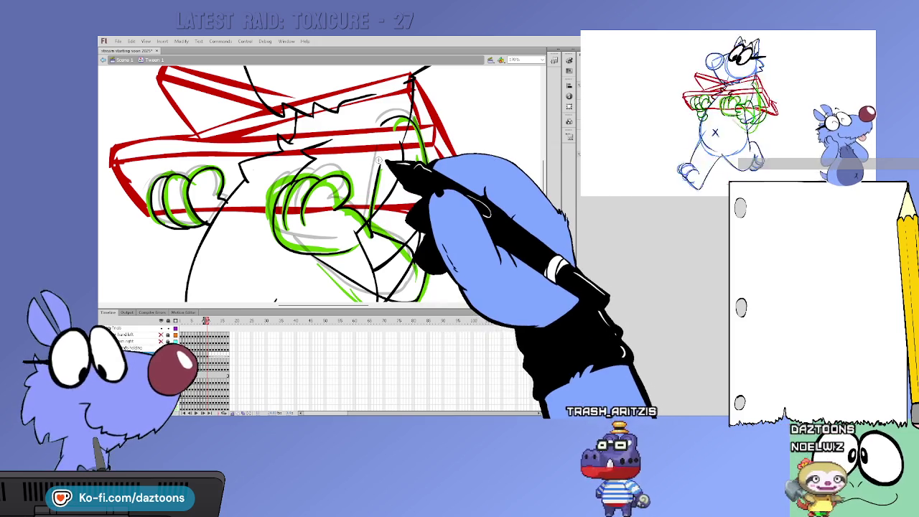
key("comma")
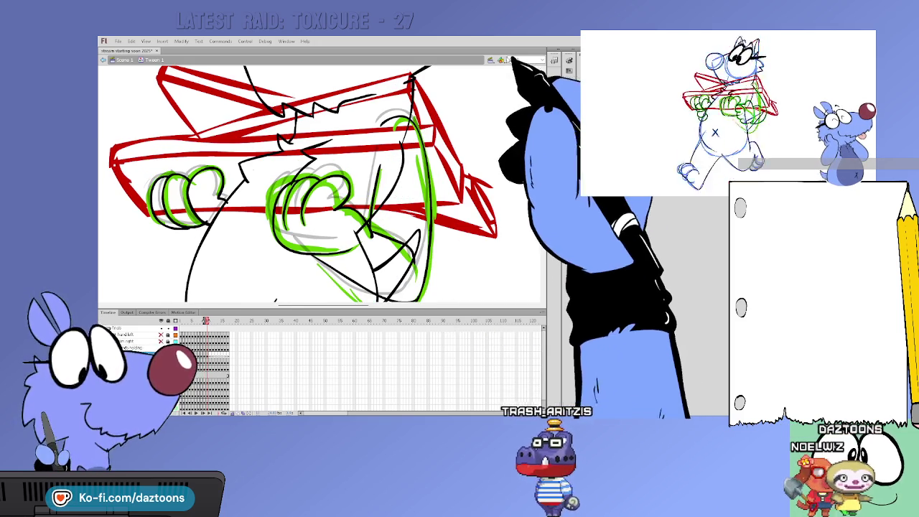
key("comma")
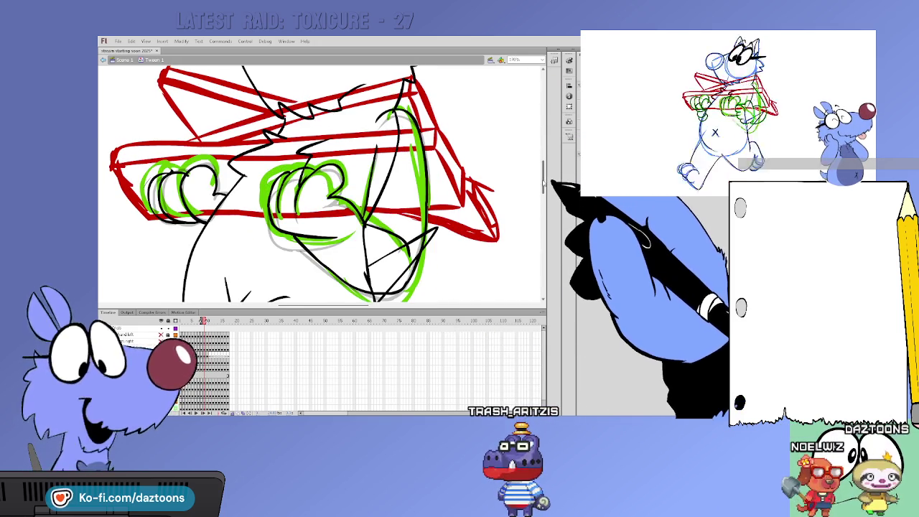
key("period")
key("comma")
key("comma")
key("comma")
key("period")
key("period")
key("comma")
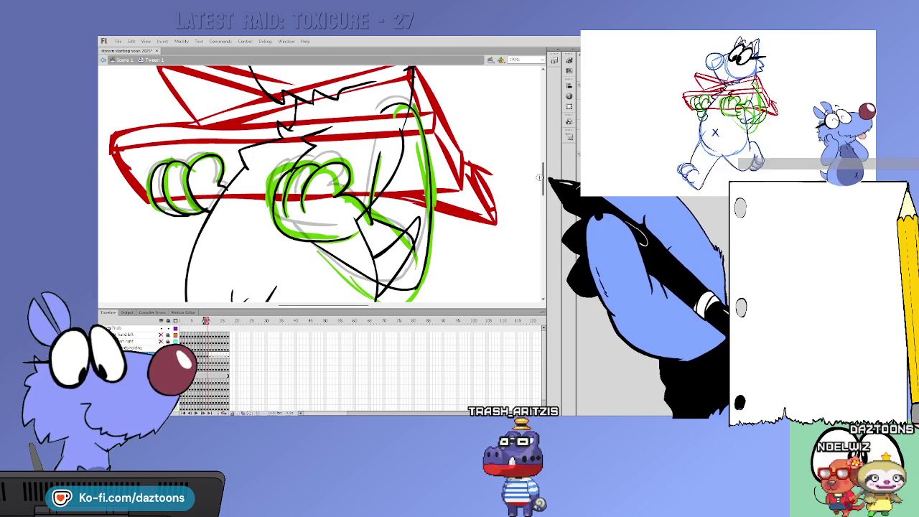
key("period")
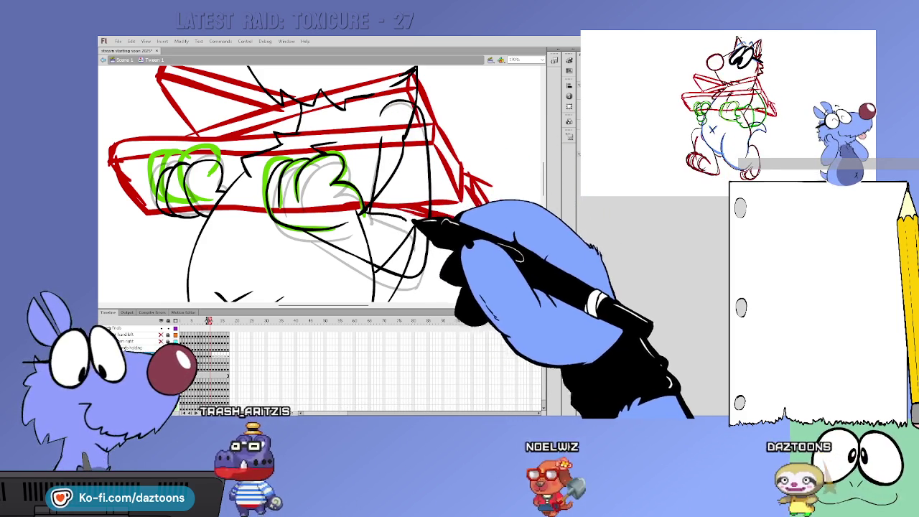
Rotate the canvas slightly and trace a black arc over the grey onion-skin sketch.
left_click_drag(362, 213, 412, 244)
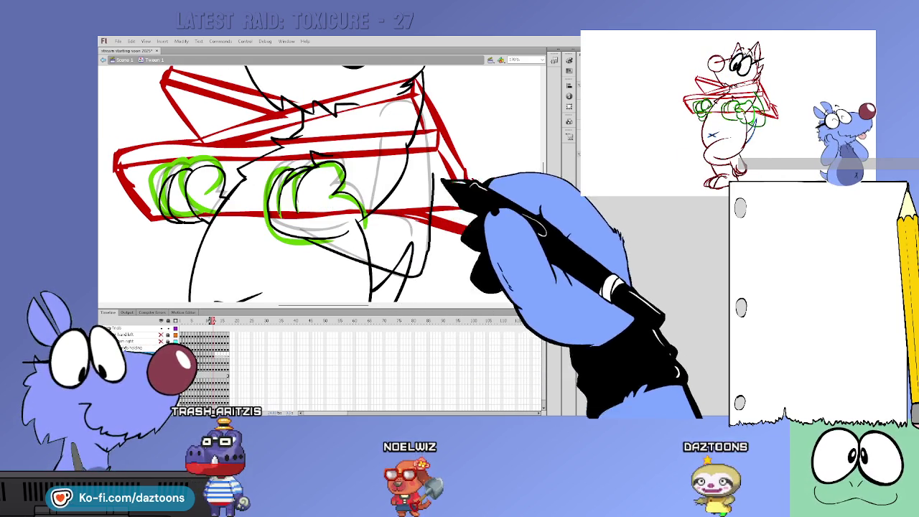
key("period")
key("comma")
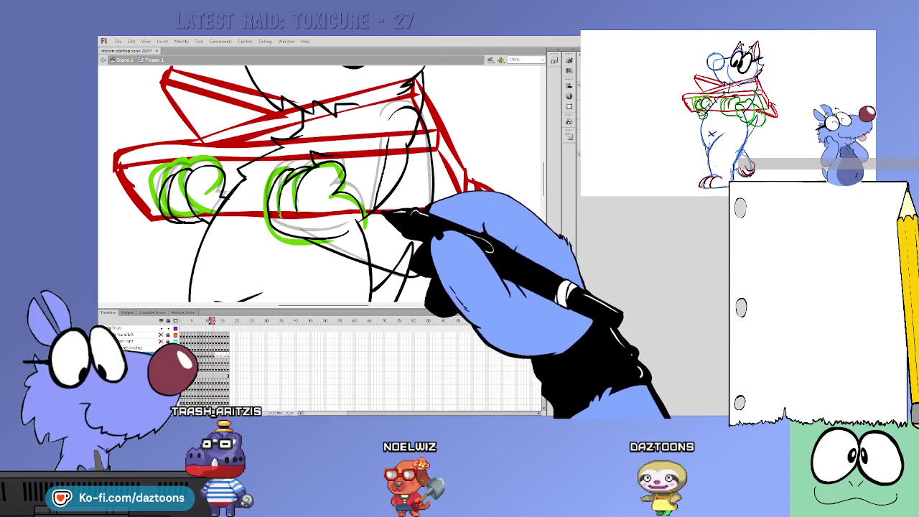
key("period")
key("comma")
key("period")
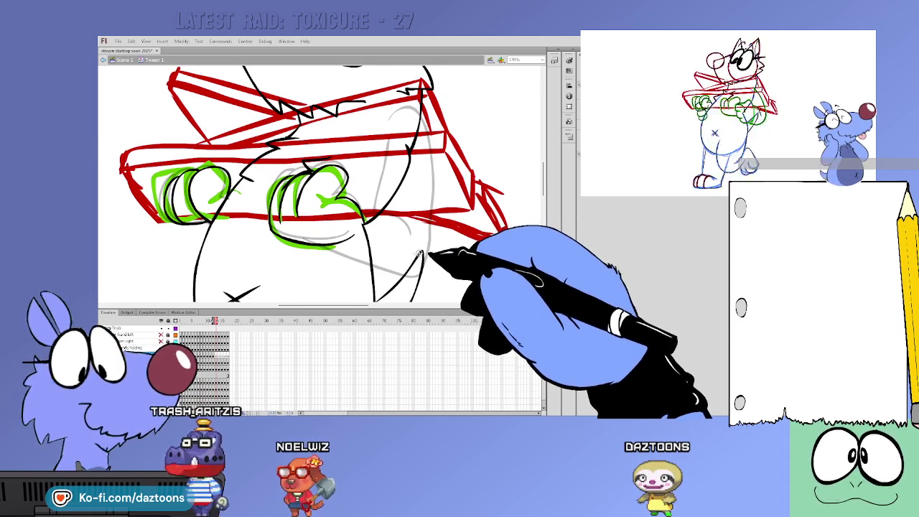
key("period")
key("period")
key("comma")
key("comma")
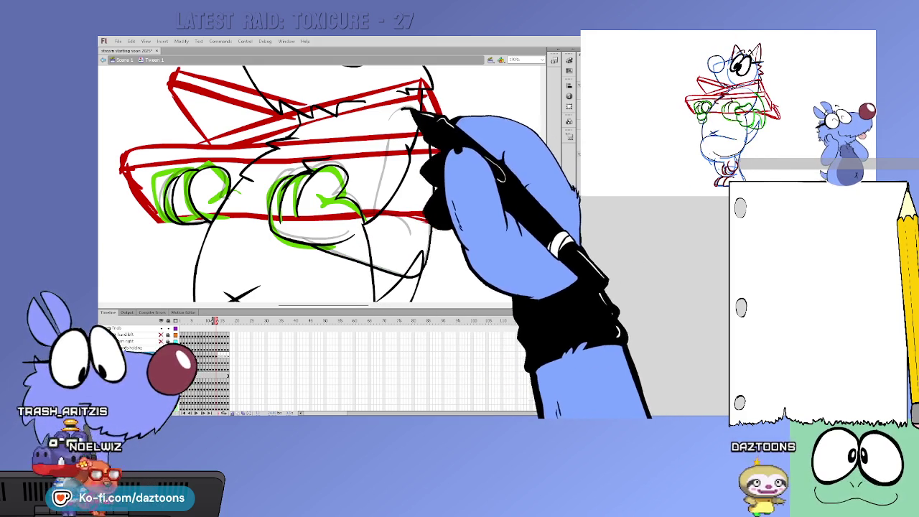
left_click_drag(421, 123, 390, 148)
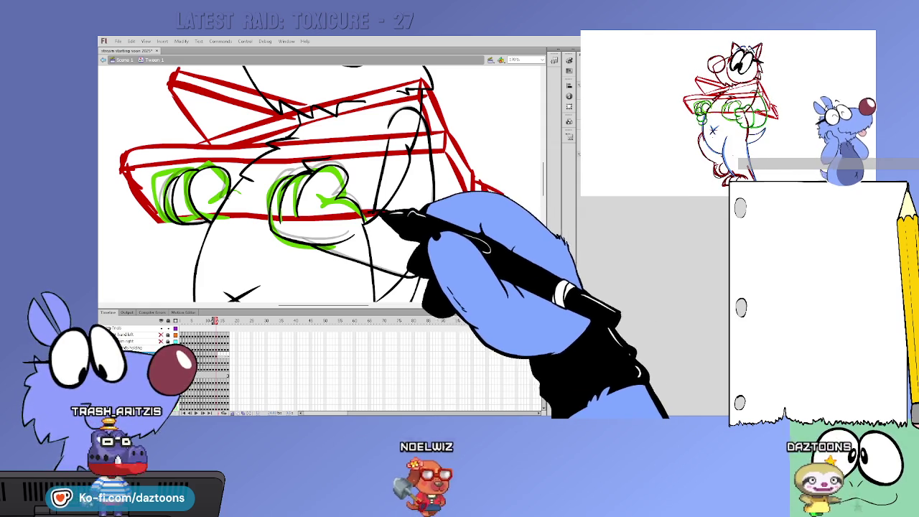
Extend the arm's black sketch line after checking the next frame.
key("period")
key("comma")
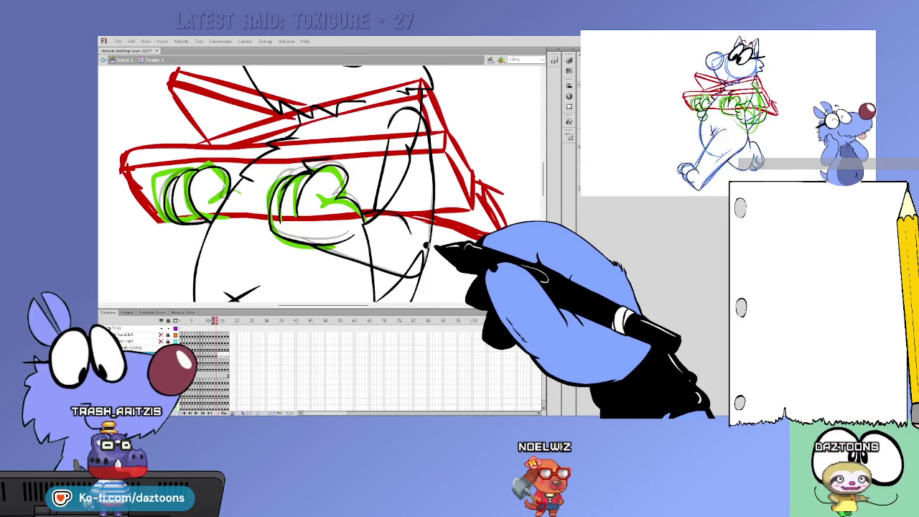
key("period")
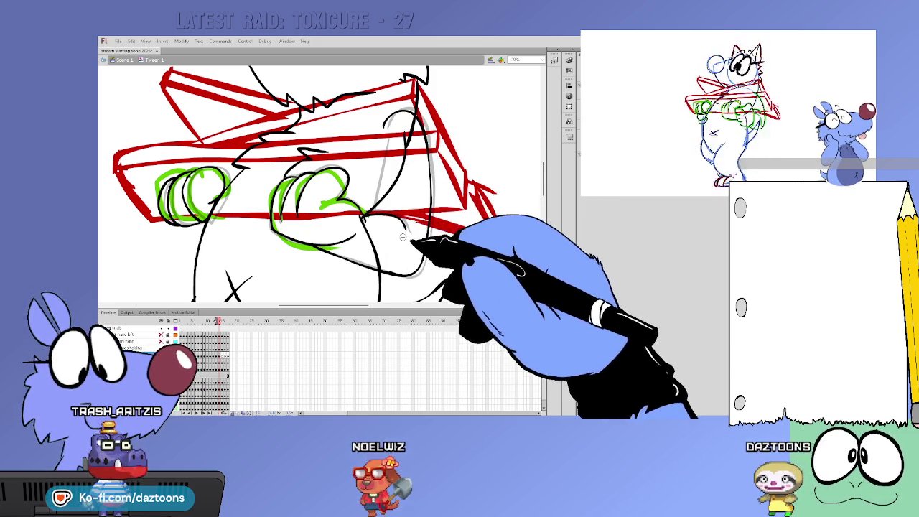
mouse_move(383, 141)
left_mouse_down()
mouse_move(378, 209)
mouse_move(435, 156)
left_mouse_up()
Review neighbouring frames, then scrub the timeline and land on a neighbouring frame.
key("comma")
key("period")
key("period")
key("comma")
key("period")
key("comma")
key("period")
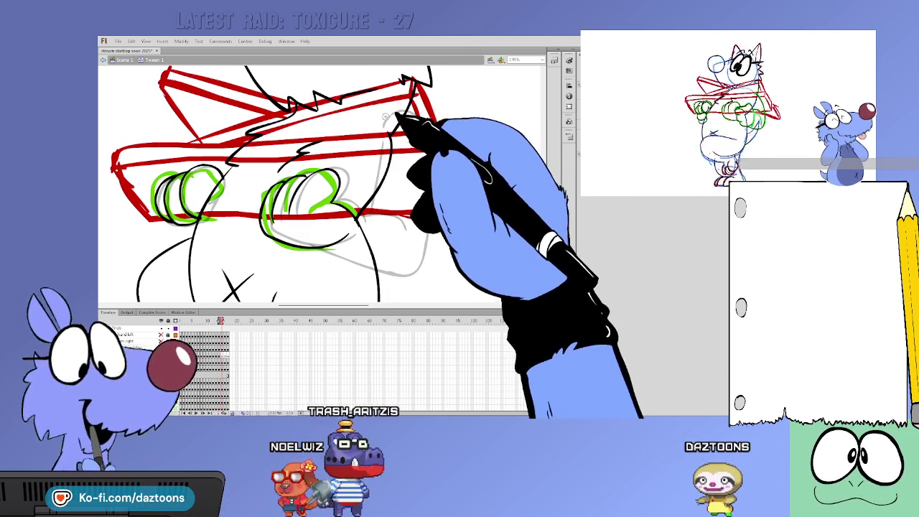
key("comma")
key("period")
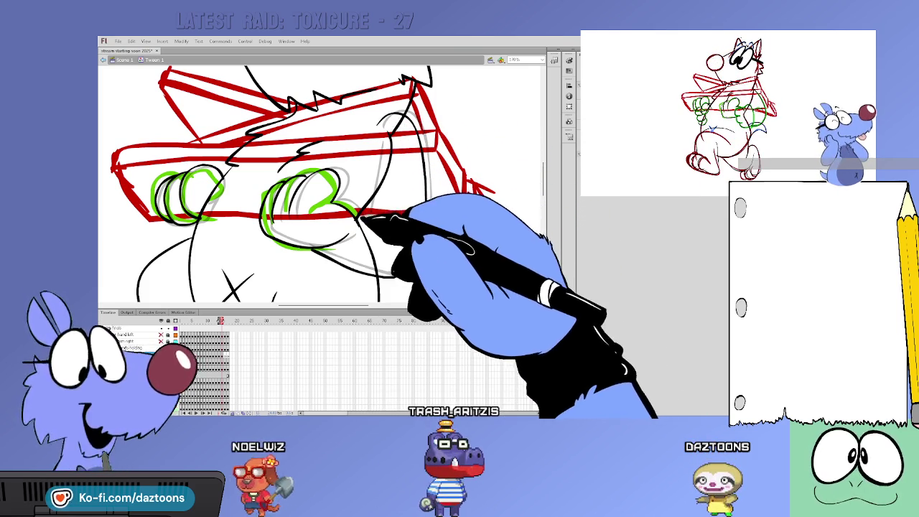
key("comma")
key("period")
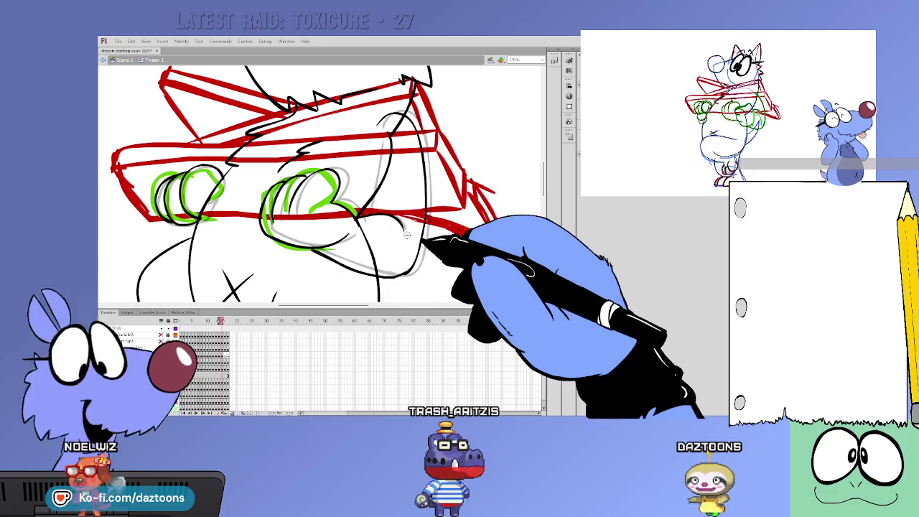
key("period")
key("comma")
key("period")
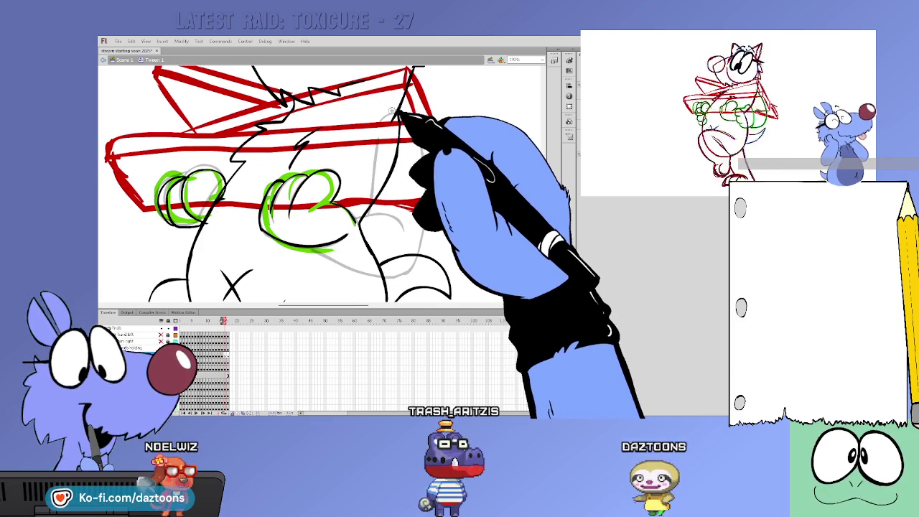
key("comma")
key("period")
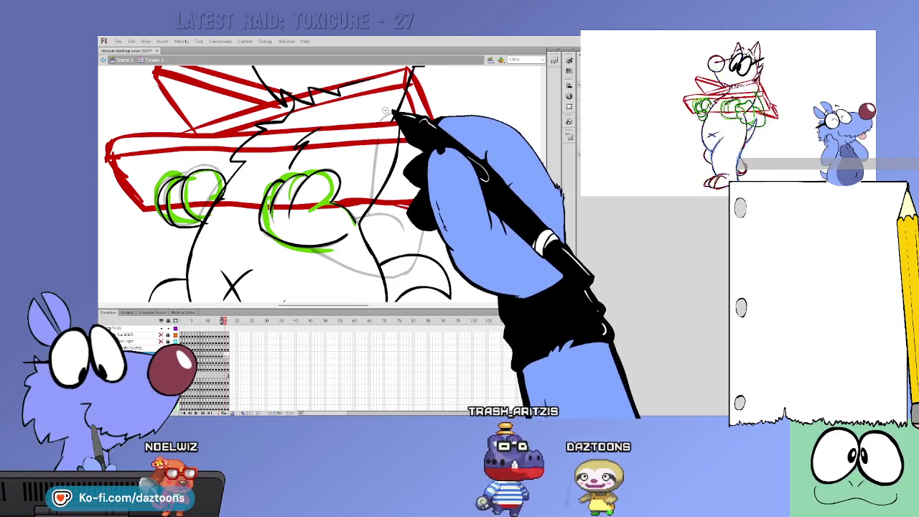
key("period")
left_click_drag(184, 325, 227, 321)
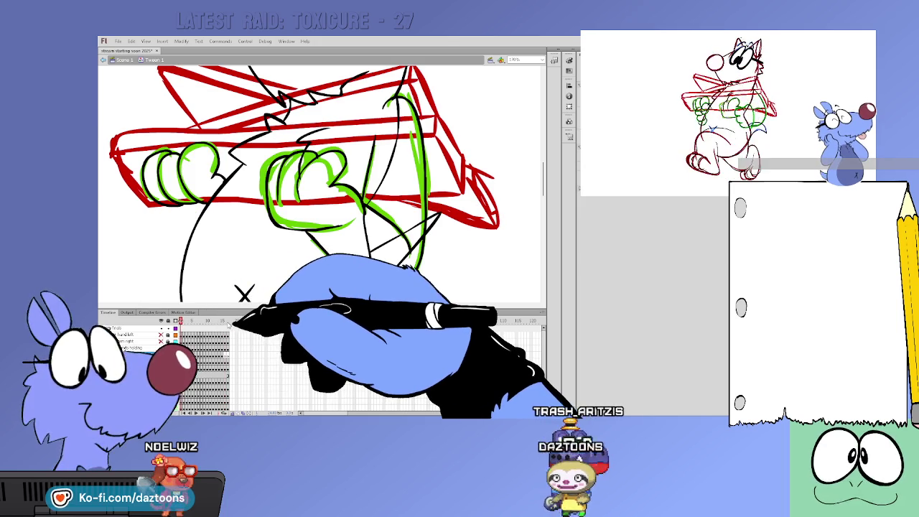
left_click(223, 321)
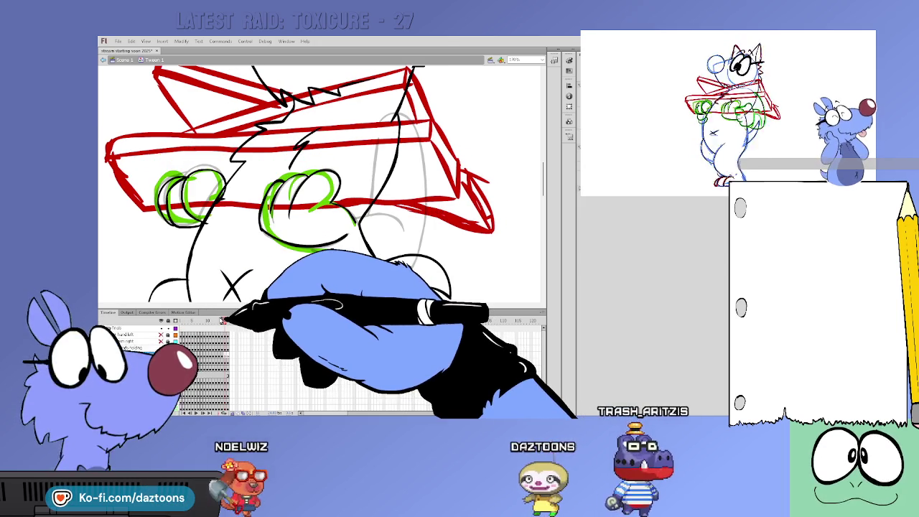
Add red strokes and hatching down the bazooka's right end.
key("comma")
key("period")
mouse_move(421, 123)
left_mouse_down()
mouse_move(459, 183)
mouse_move(436, 198)
left_mouse_up()
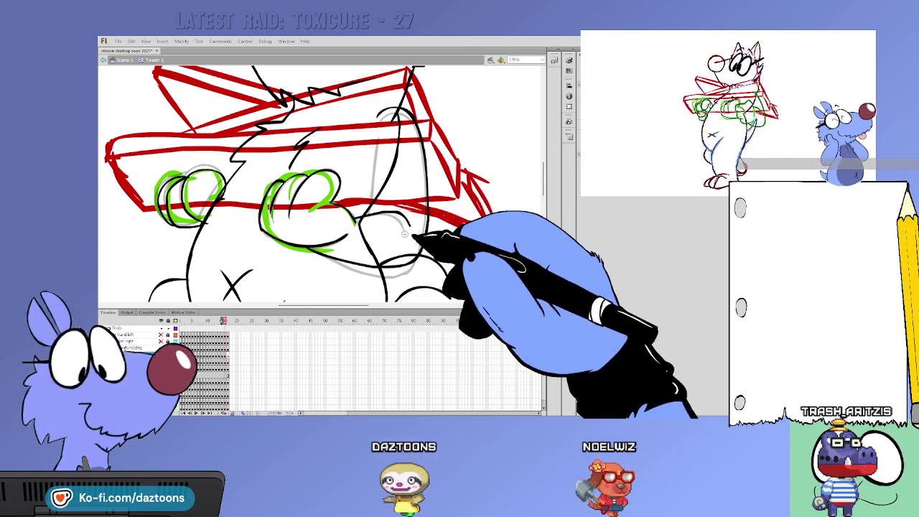
Compare with neighbouring frames, then move to a later frame on the timeline.
key("period")
key("comma")
key("period")
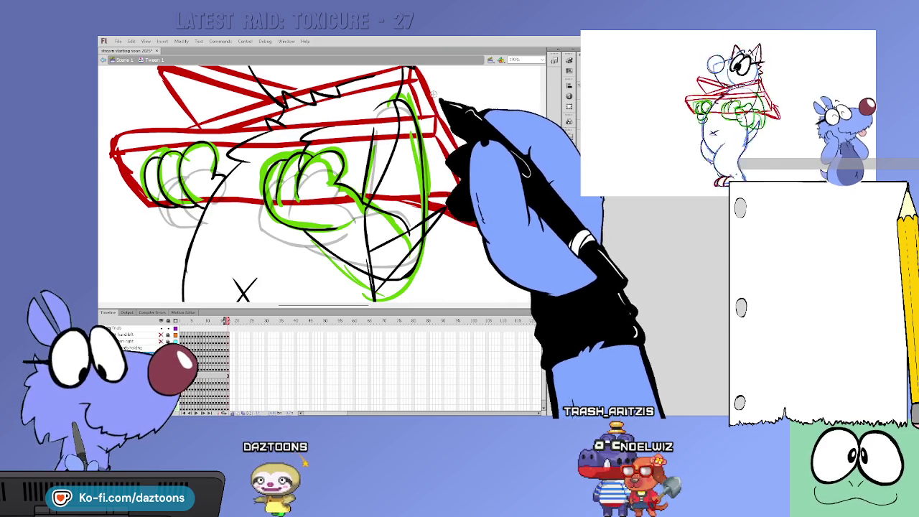
scroll(554, 185, "down", 2)
scroll(536, 170, "up", 3)
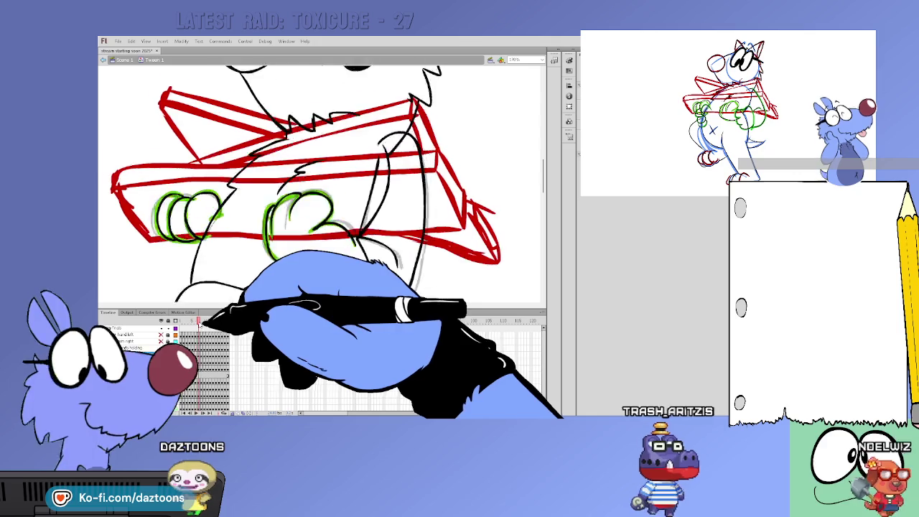
left_click(235, 322)
Rewind to frame 1, scrub the holding-arm layer's frames, then select the hands layer.
left_click_drag(236, 322, 181, 322)
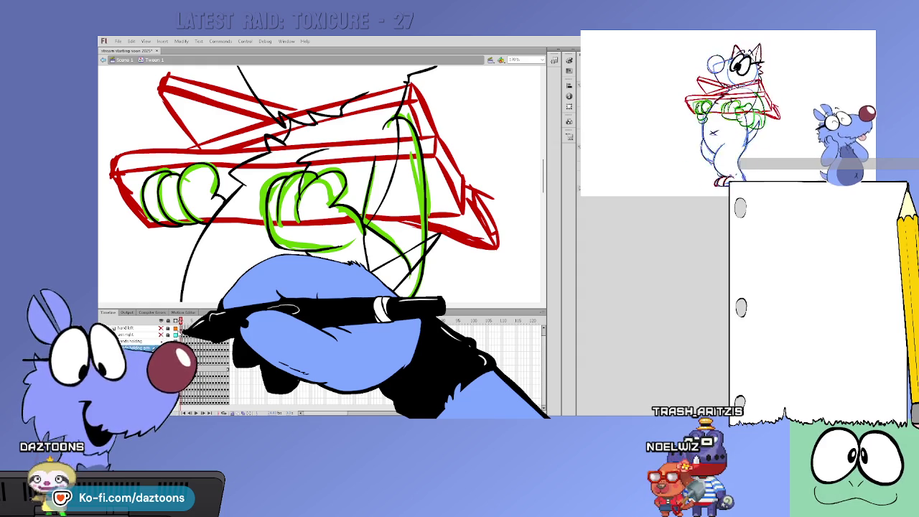
left_click(136, 348)
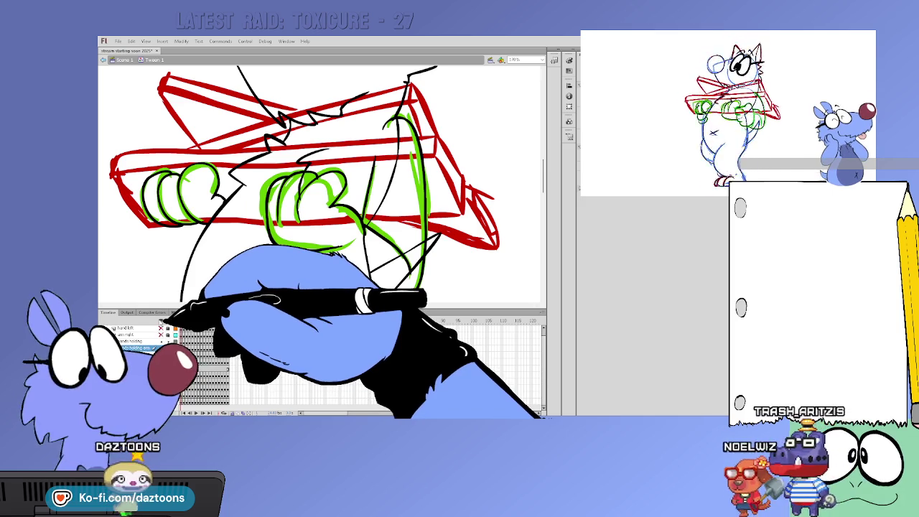
left_click_drag(181, 320, 228, 320)
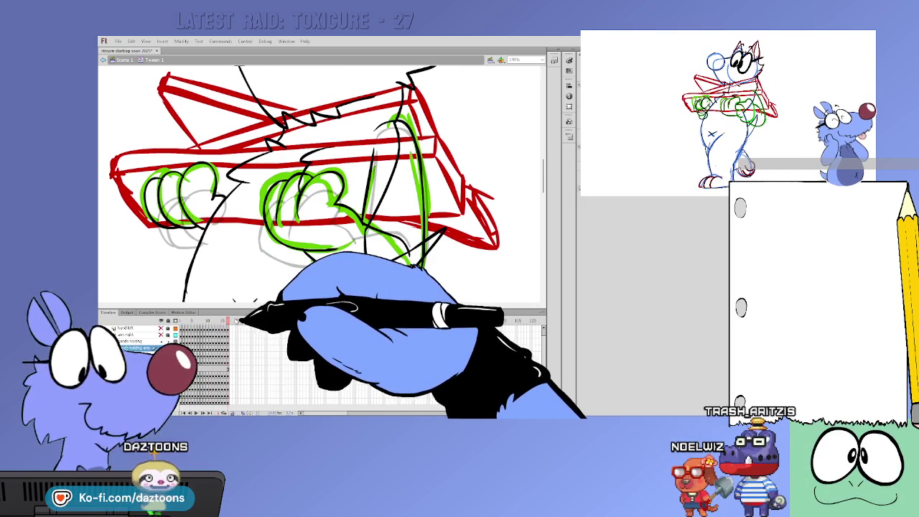
mouse_move(228, 320)
left_mouse_down()
mouse_move(181, 320)
mouse_move(199, 320)
left_mouse_up()
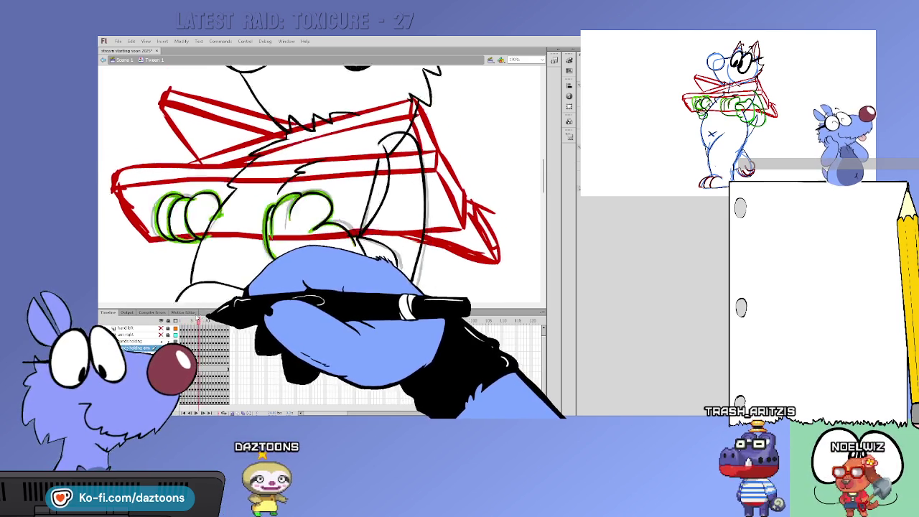
mouse_move(198, 320)
left_mouse_down()
mouse_move(228, 320)
mouse_move(214, 320)
left_mouse_up()
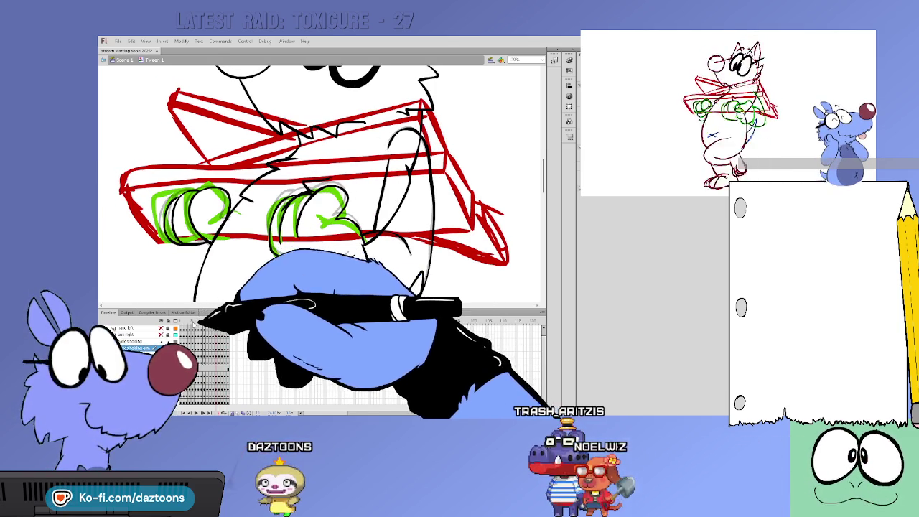
left_click_drag(214, 320, 172, 320)
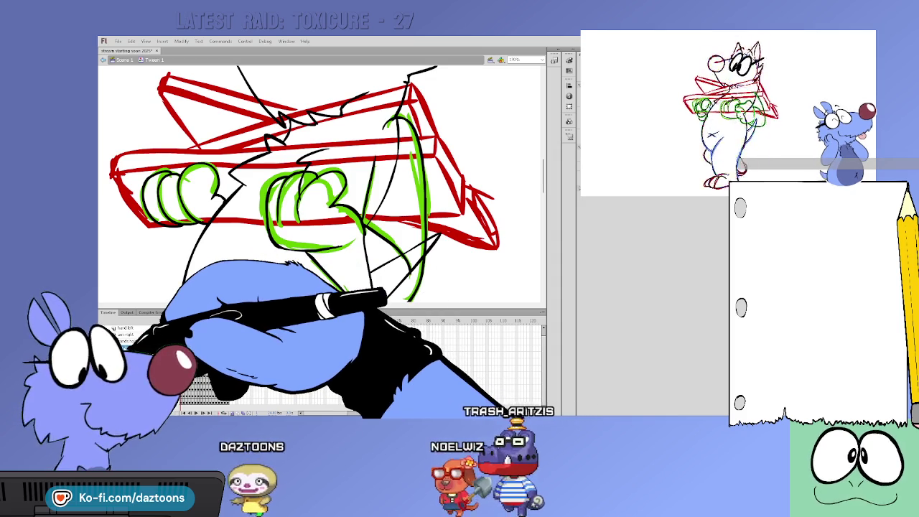
left_click(144, 341)
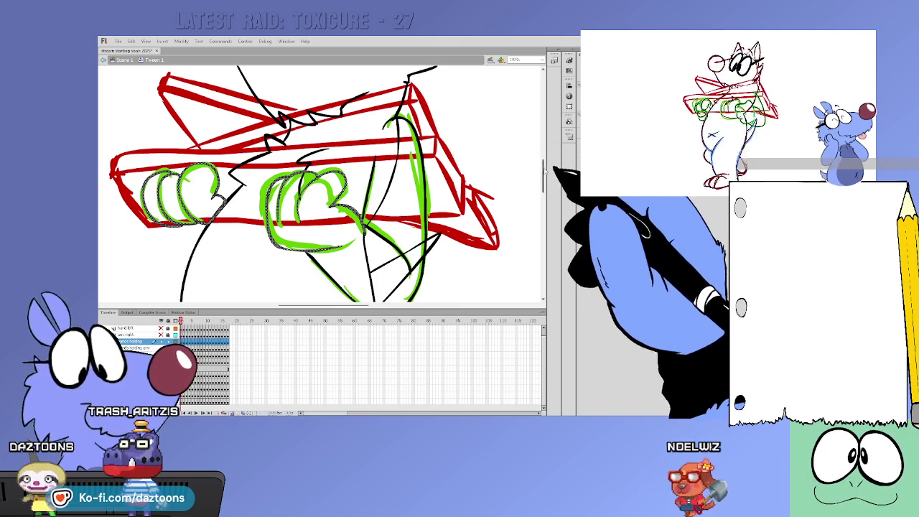
Select a layer, preview nearby frames, and move it beneath the 'hands holding' layer.
scroll(543, 154, "up", 2)
scroll(544, 154, "up", 2)
scroll(543, 153, "up", 2)
scroll(543, 154, "down", 3)
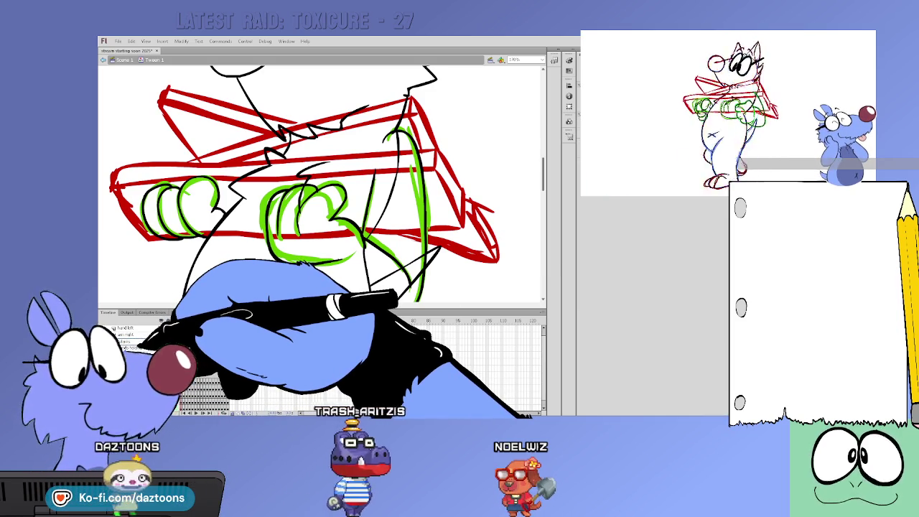
left_click(232, 342)
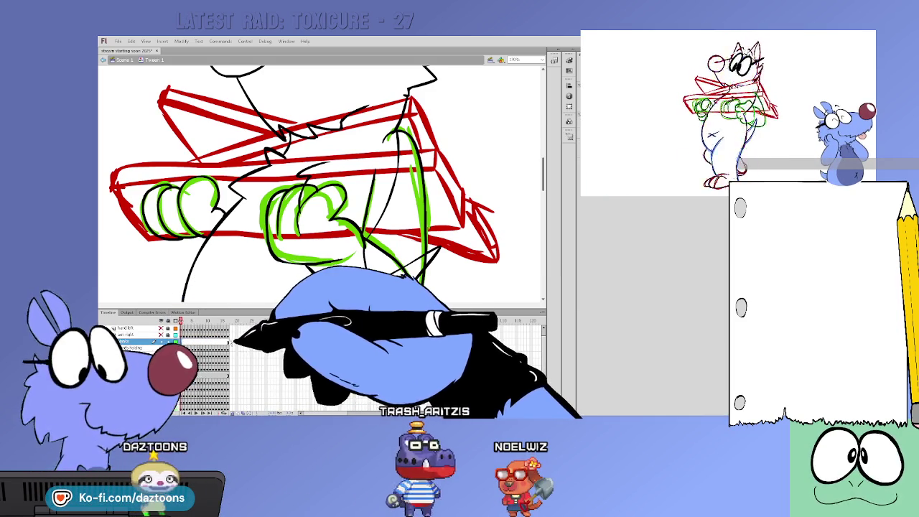
left_click_drag(231, 341, 198, 337)
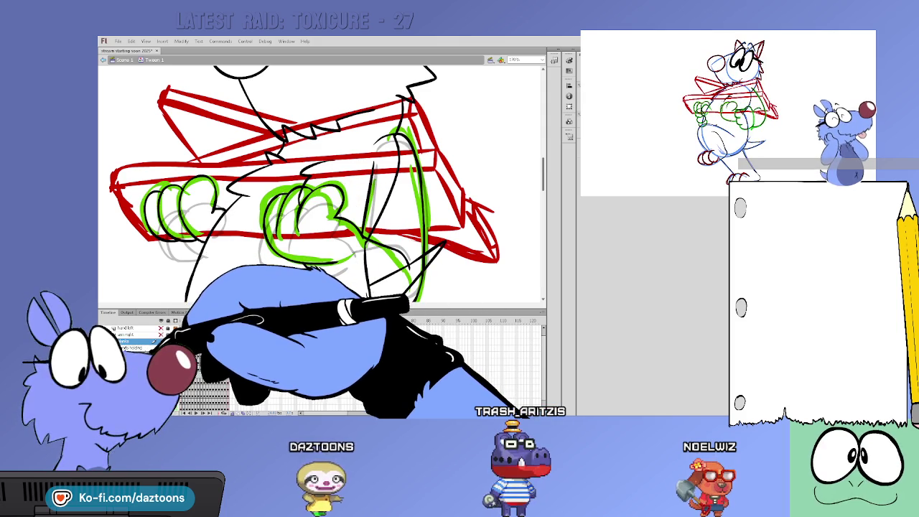
left_click_drag(180, 341, 200, 352)
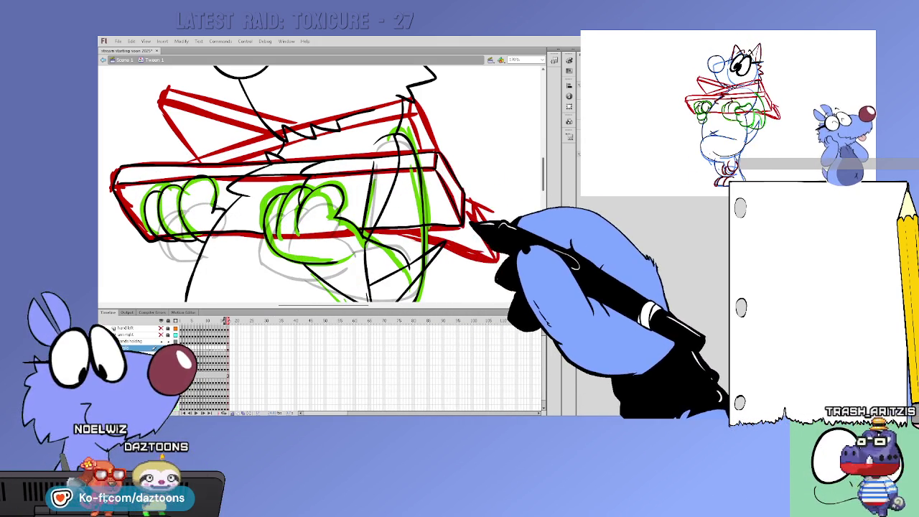
Go back one frame to outline that frame's red bazooka in black.
key("comma")
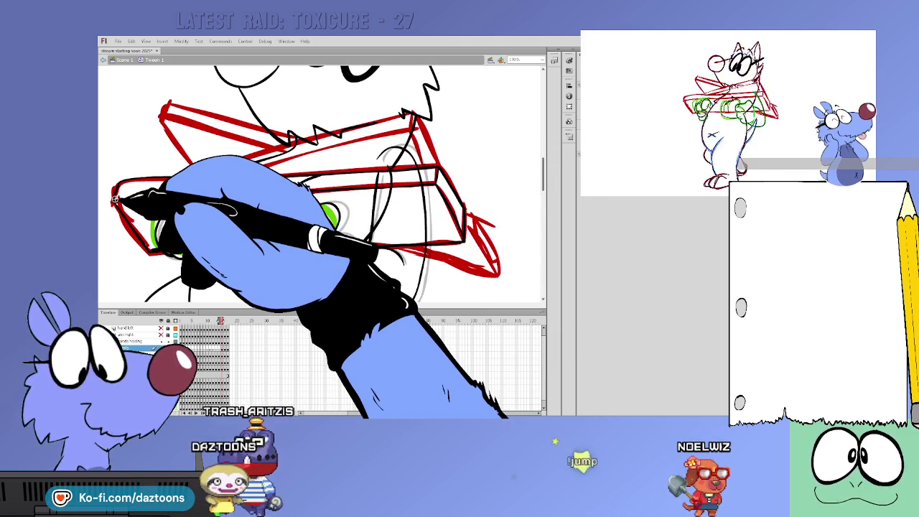
On the previous frame, sketch another green hand with black lines and check the motion.
key("comma")
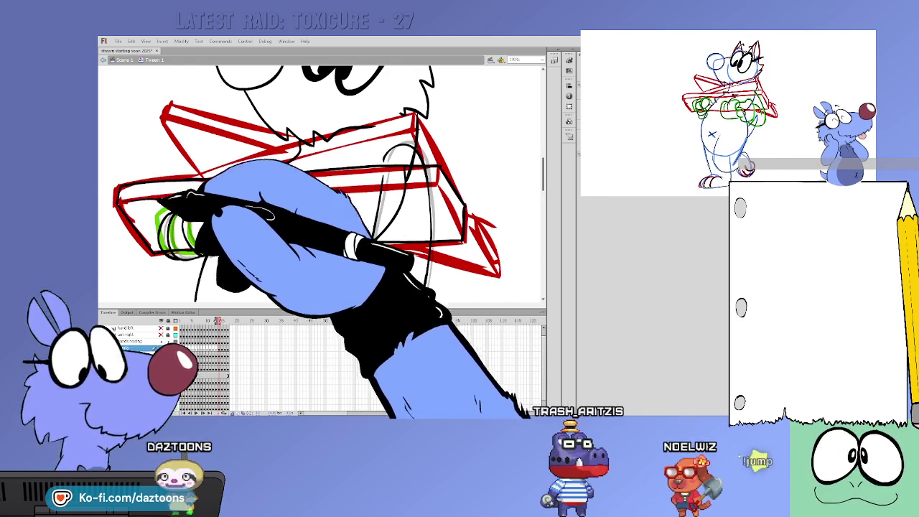
mouse_move(280, 215)
left_mouse_down()
mouse_move(316, 280)
mouse_move(349, 194)
left_mouse_up()
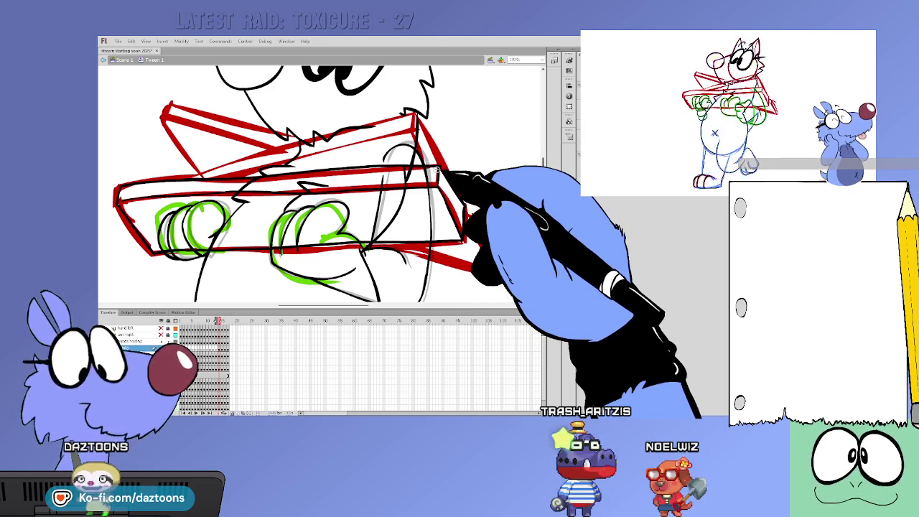
key("period")
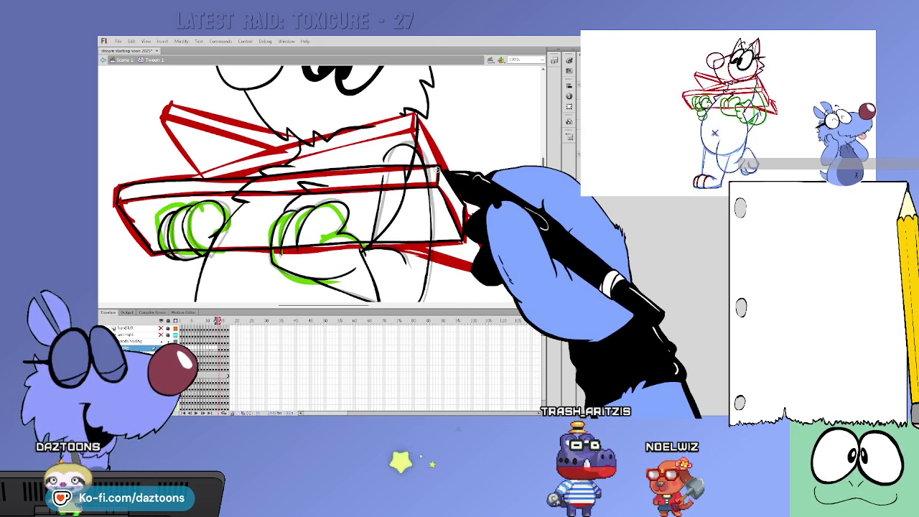
key("period")
key("comma")
key("comma")
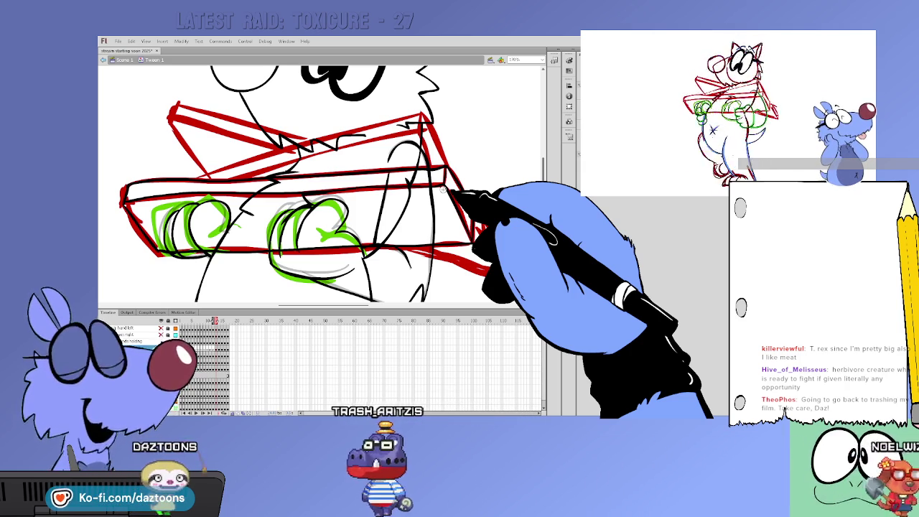
key(".")
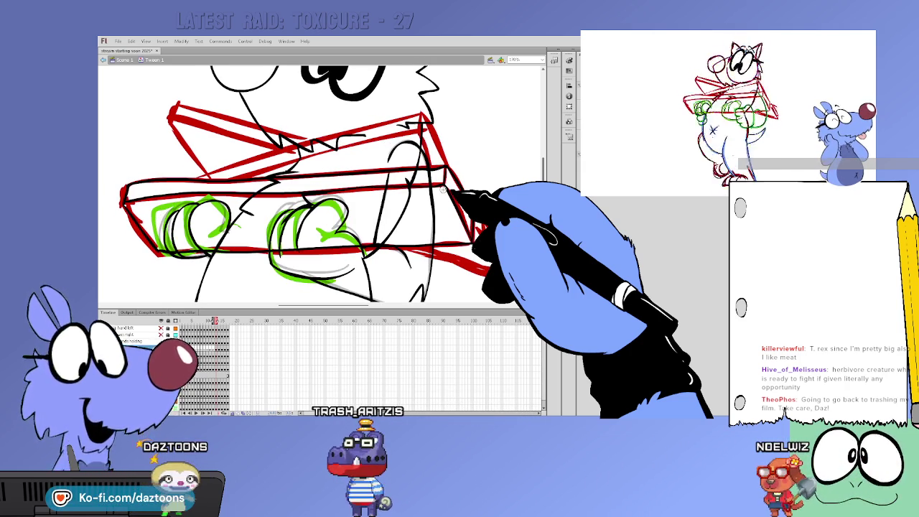
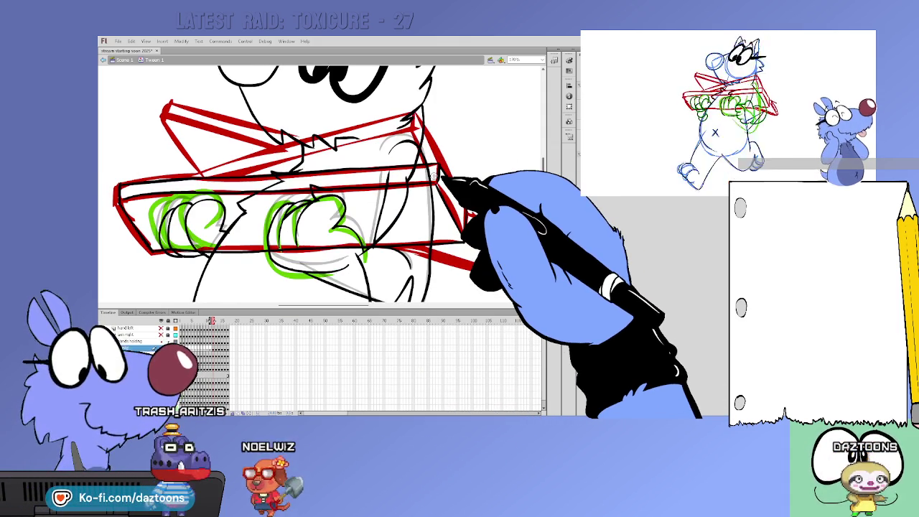
Compare neighbouring carry-pose frames, then ink the box's left edge in black.
key("comma")
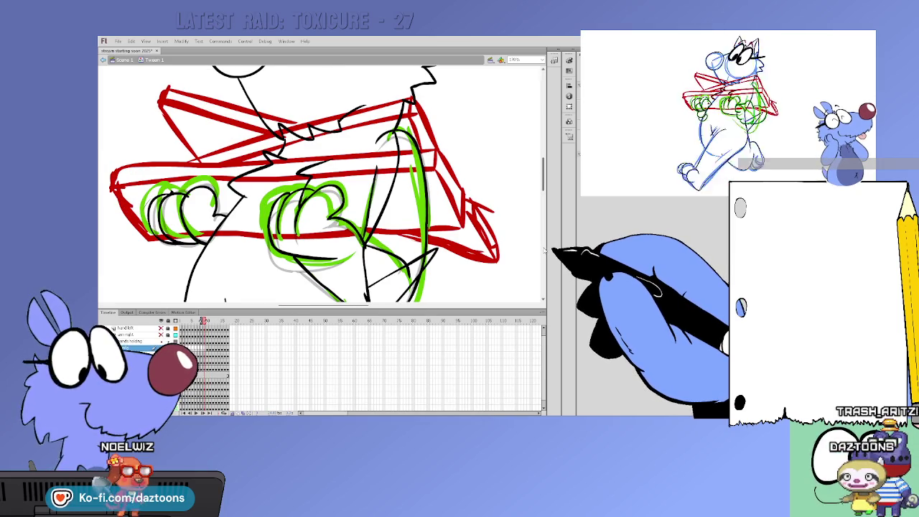
key(".")
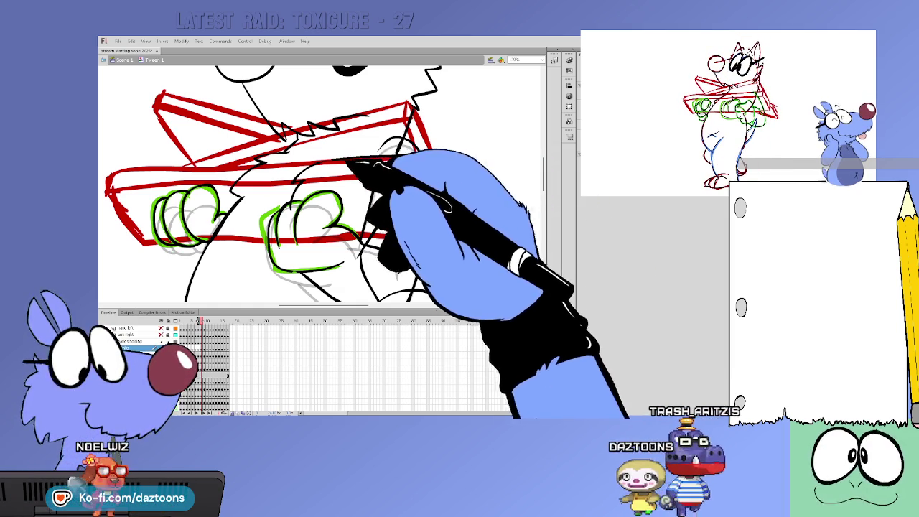
mouse_move(118, 176)
left_mouse_down()
mouse_move(143, 244)
mouse_move(449, 233)
left_mouse_up()
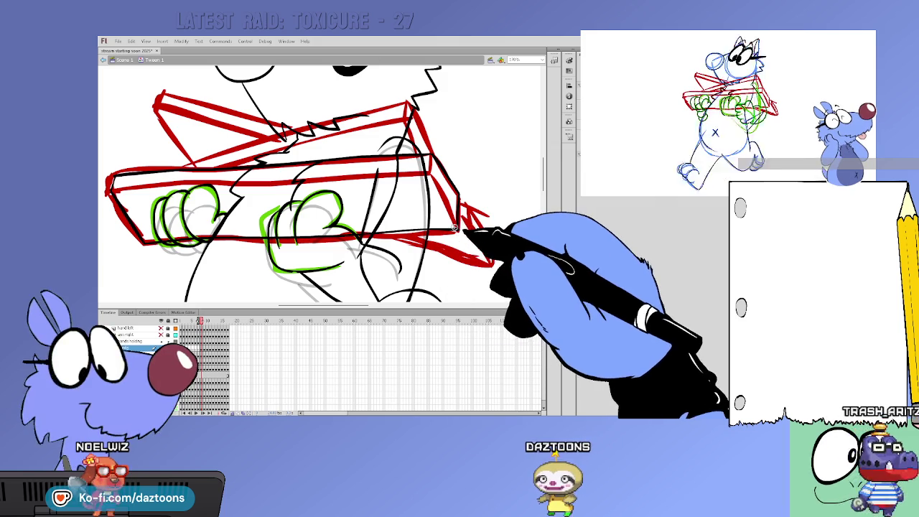
Ink the box's right and long front edges in black, checking against the previous frame.
mouse_move(447, 234)
left_mouse_down()
mouse_move(435, 152)
mouse_move(404, 191)
mouse_move(379, 194)
mouse_move(154, 186)
left_mouse_up()
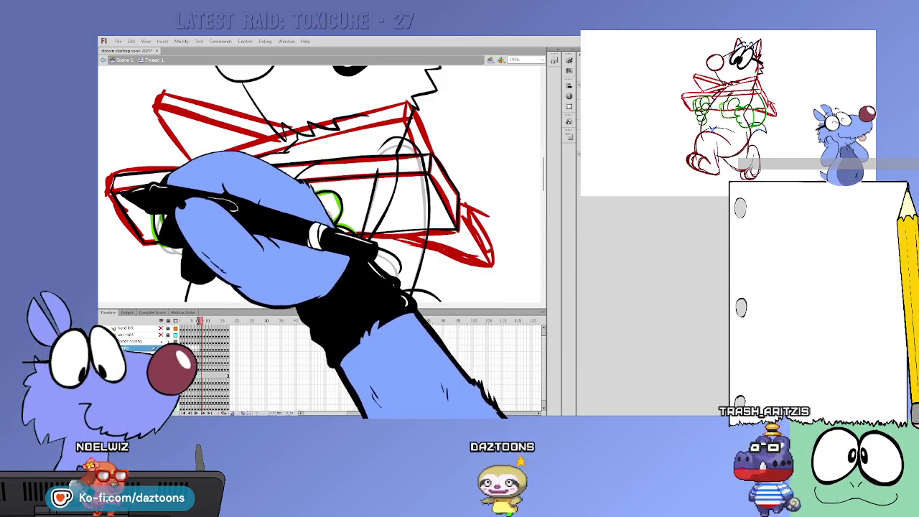
key("comma")
mouse_move(459, 162)
left_mouse_down()
mouse_move(375, 185)
mouse_move(147, 180)
mouse_move(144, 241)
mouse_move(424, 248)
mouse_move(473, 218)
mouse_move(445, 188)
mouse_move(410, 242)
mouse_move(388, 191)
mouse_move(139, 194)
mouse_move(117, 206)
left_mouse_up()
key("comma")
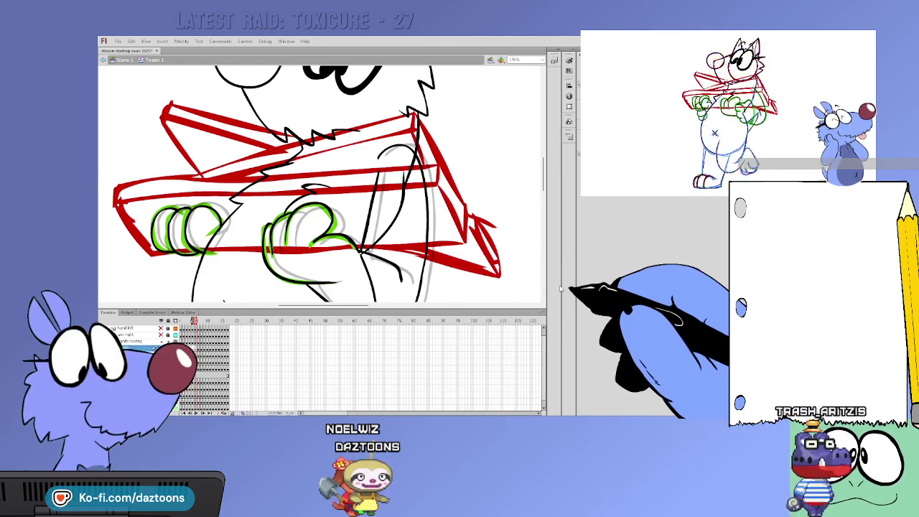
Step back through earlier frames to review the inked box lines.
key("period")
key("comma")
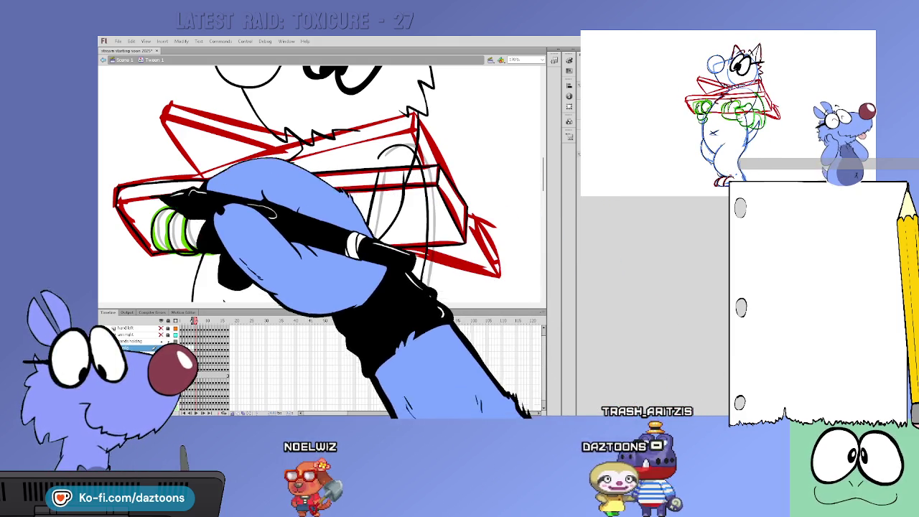
key("comma")
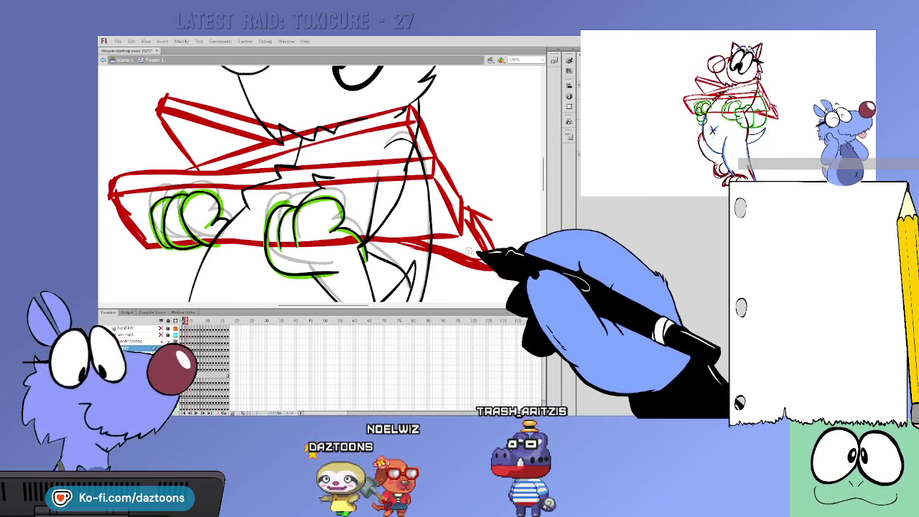
Ink the box's bottom edge and the arm lines around the second hand in black.
key("period")
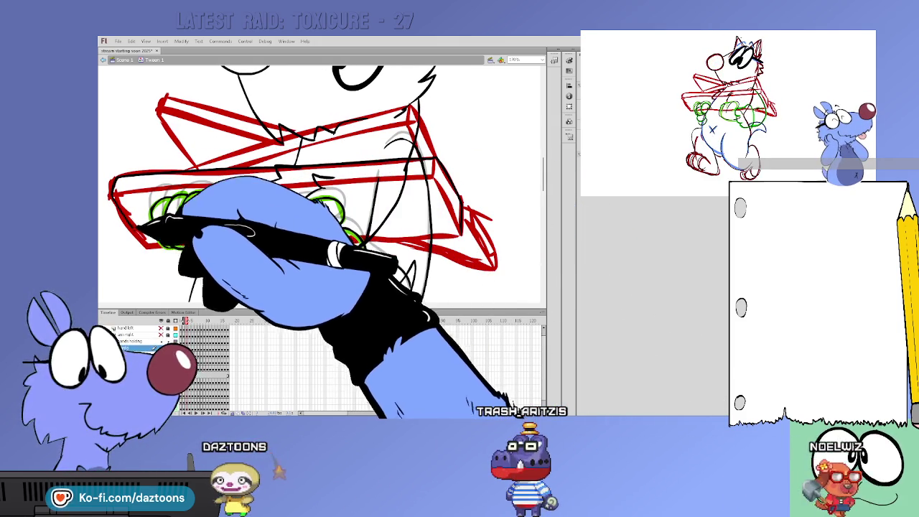
mouse_move(147, 247)
left_mouse_down()
mouse_move(431, 241)
mouse_move(443, 162)
left_mouse_up()
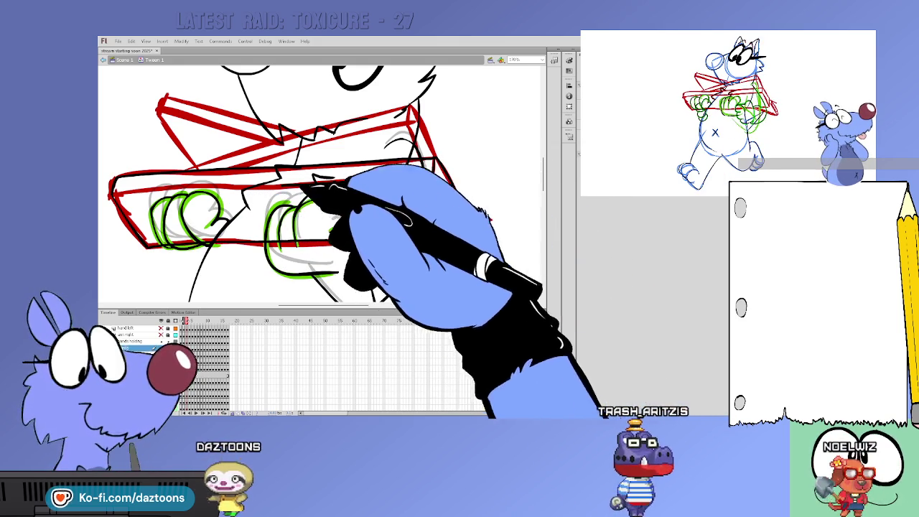
left_click_drag(270, 216, 338, 271)
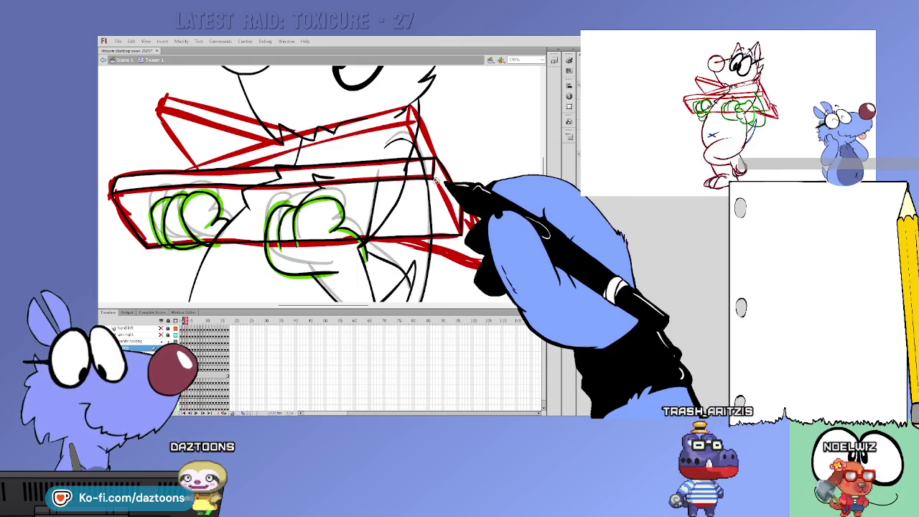
scroll(457, 234, "down", 1)
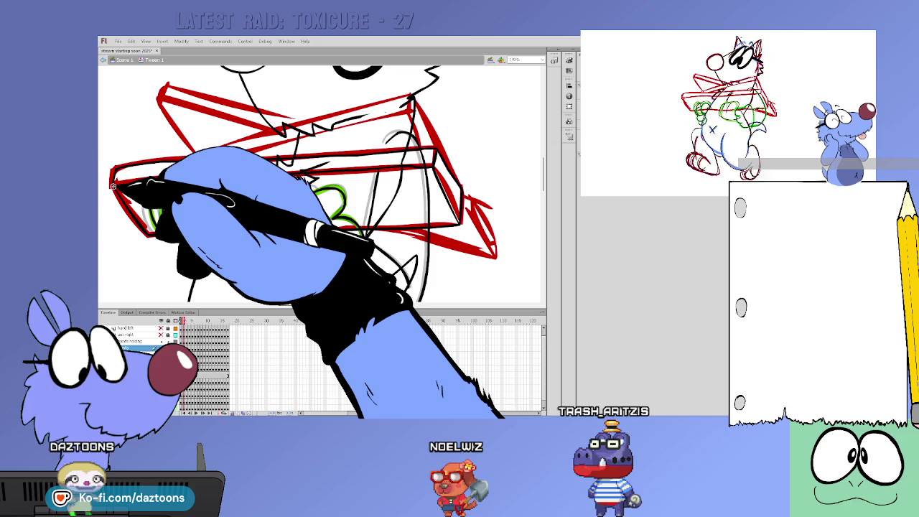
key("period")
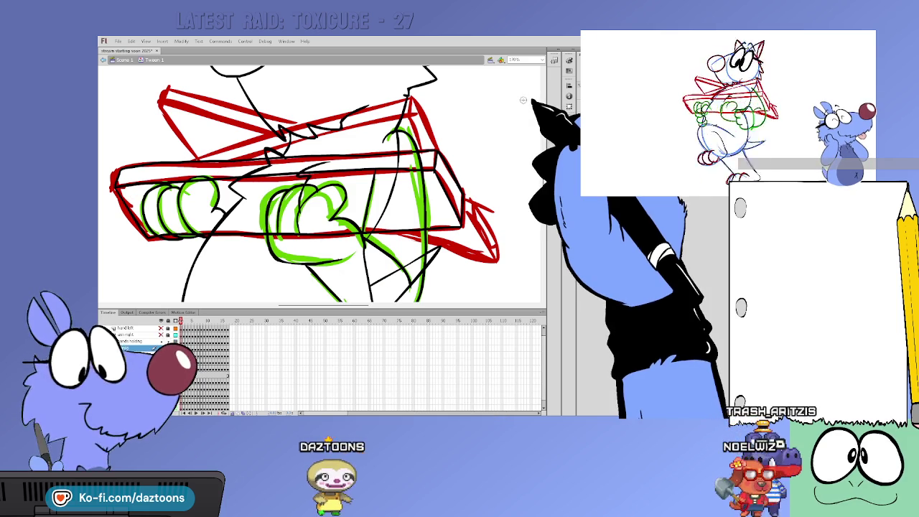
Play the animation, then step forward to frame 2 with onion skinning.
key("Return")
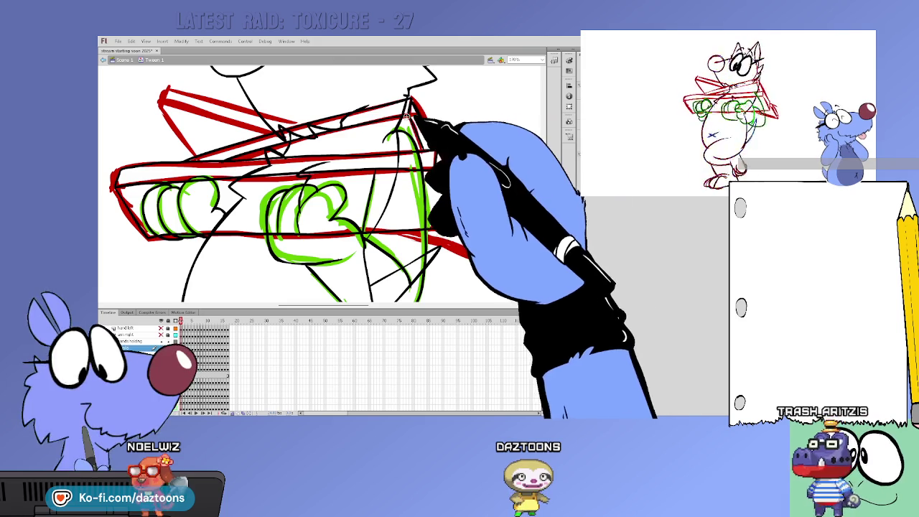
key("period")
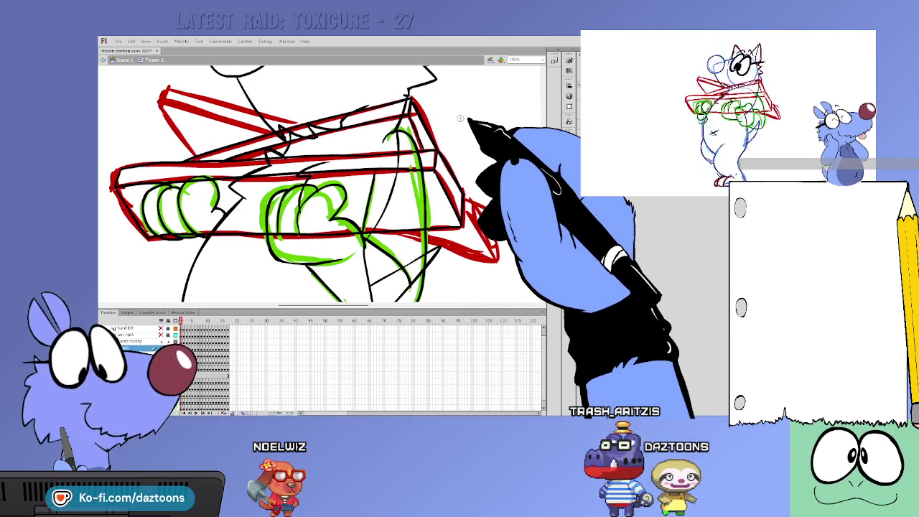
key("period")
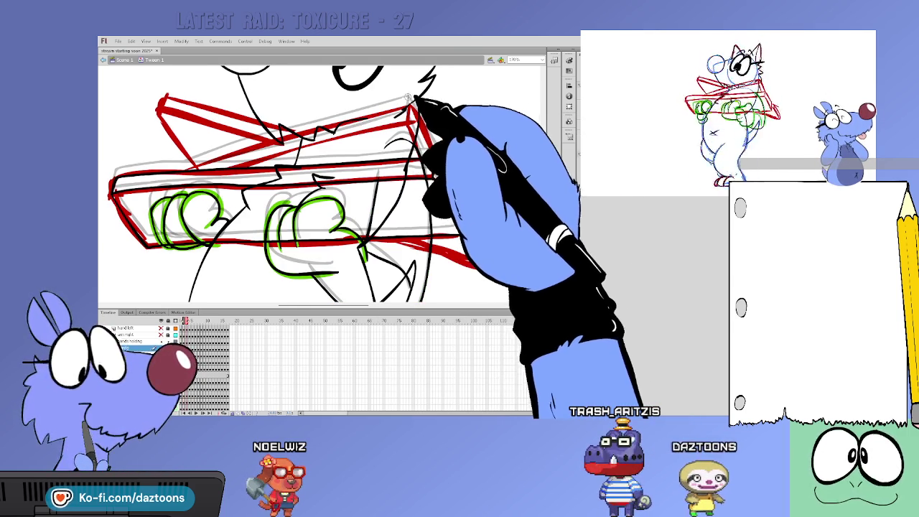
Rough in the box's right end in red, then step through neighbouring frames to compare.
left_click_drag(413, 107, 495, 265)
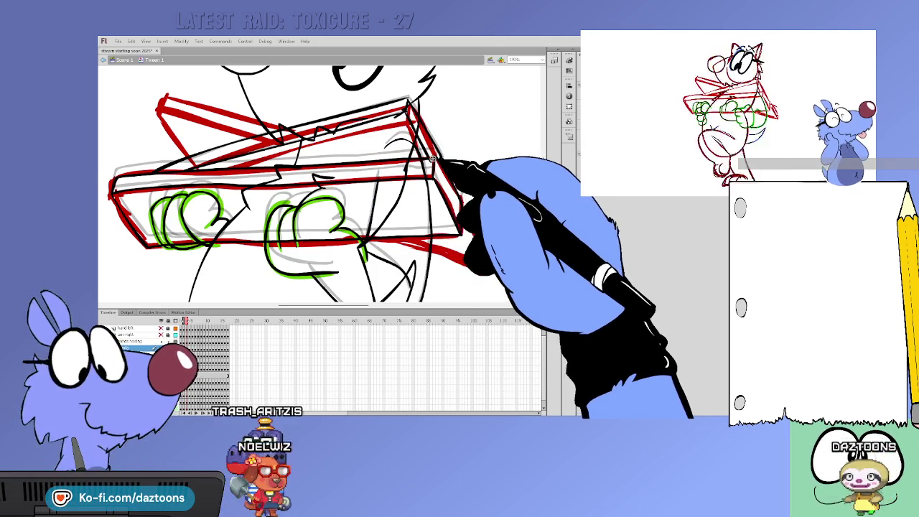
key("period")
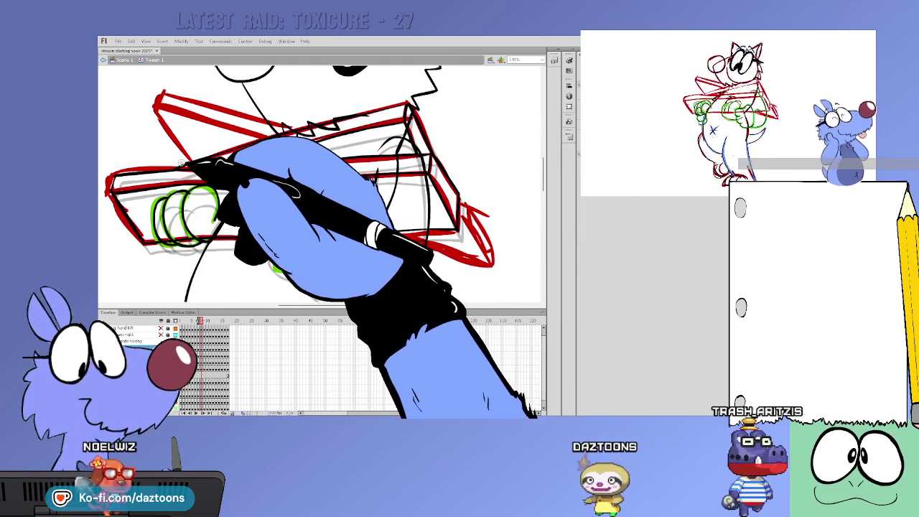
key("period")
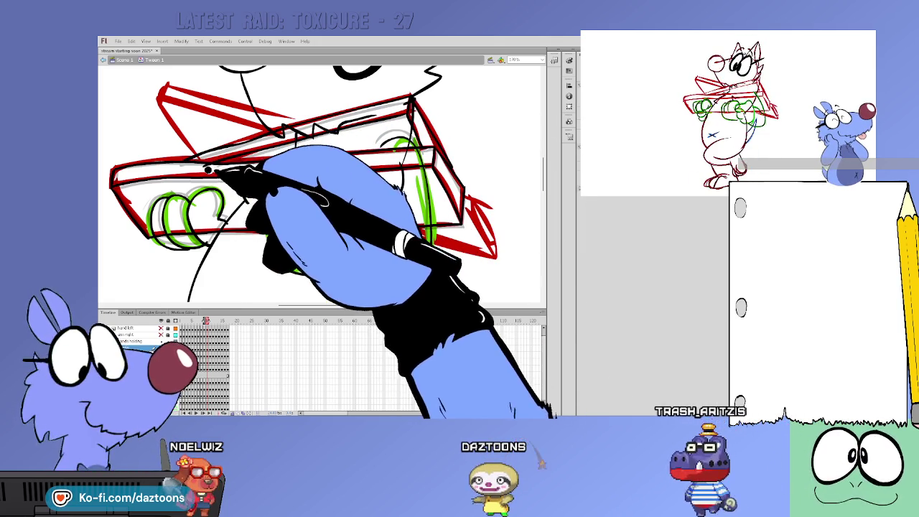
key("comma")
key("period")
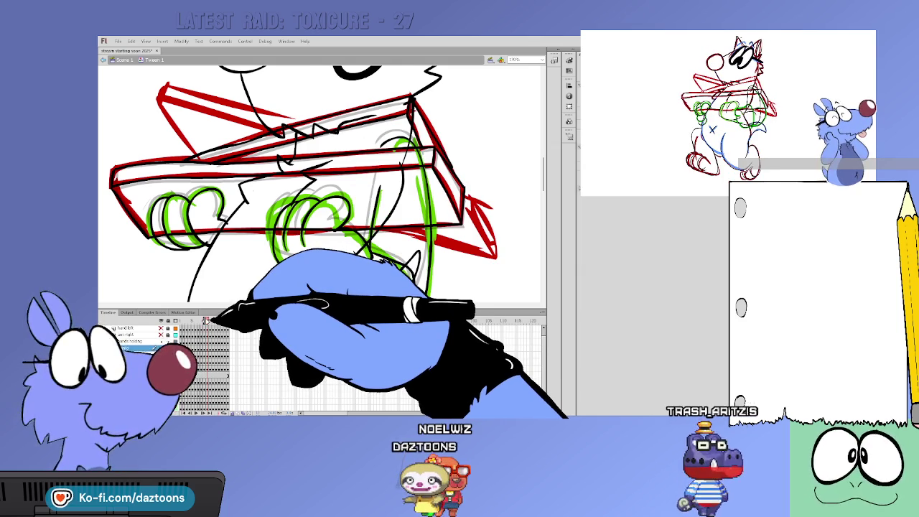
key("period")
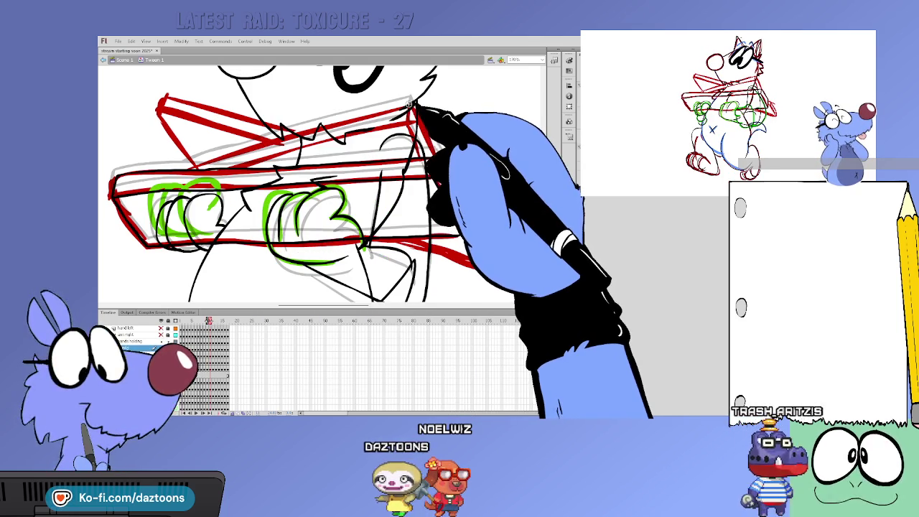
Flip back and forth between frames to check the box outline while inking it.
key("period")
key("period")
key("comma")
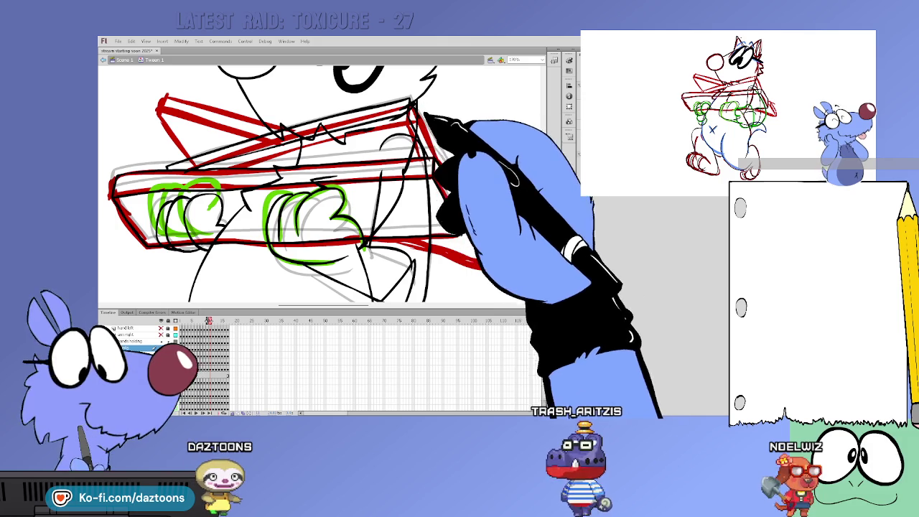
key("comma")
key("period")
key("period")
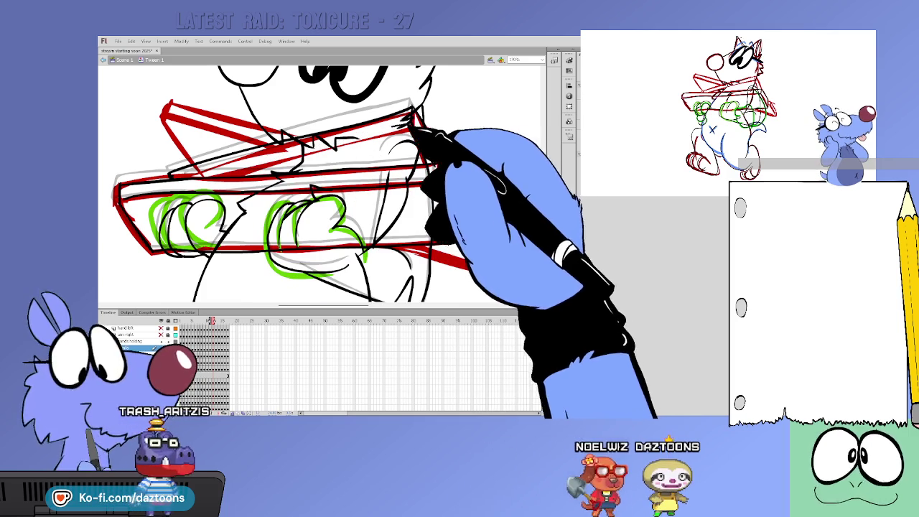
key("comma")
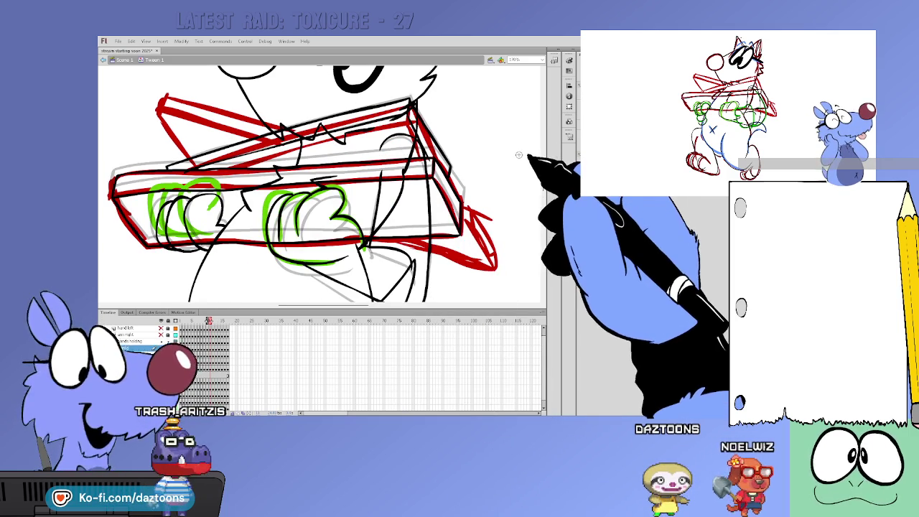
Advance frame by frame, flipping to neighbours to check the box-carry motion while inking.
key("period")
key("period")
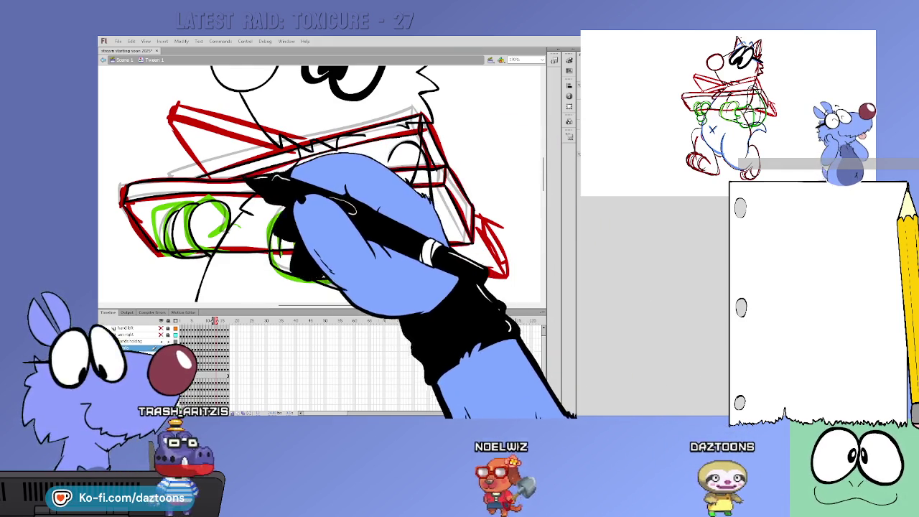
key("period")
key("period")
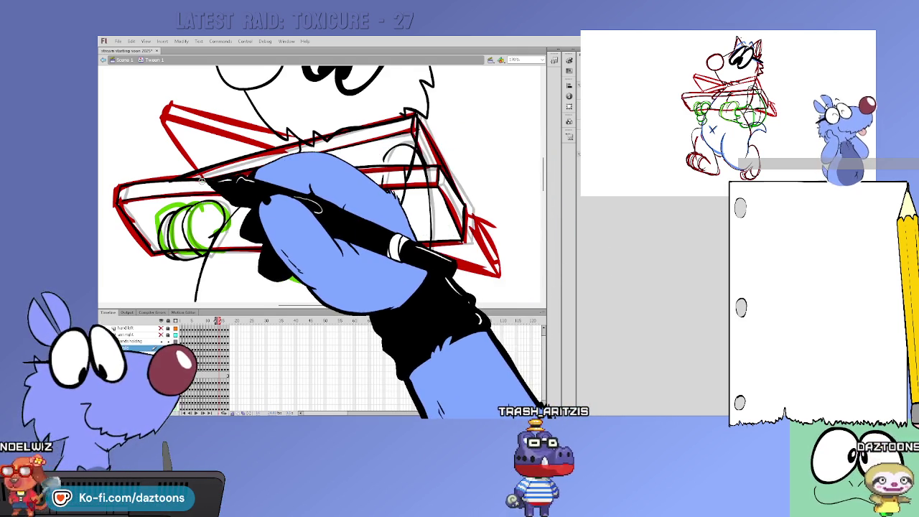
key("comma")
key("period")
key("period")
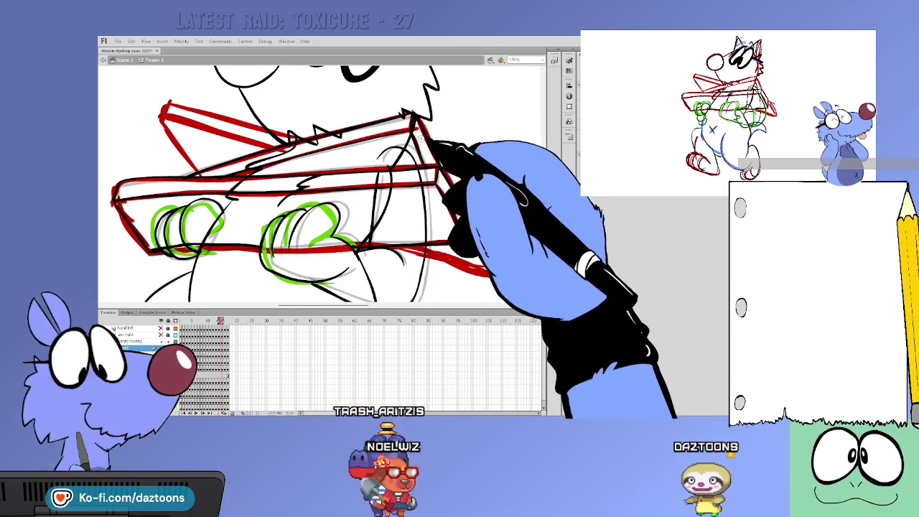
key("comma")
key("period")
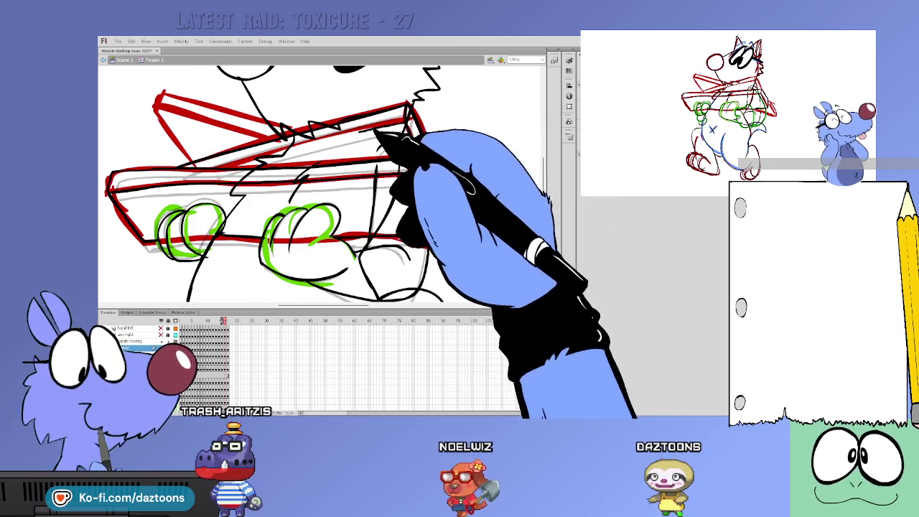
key("period")
key("comma")
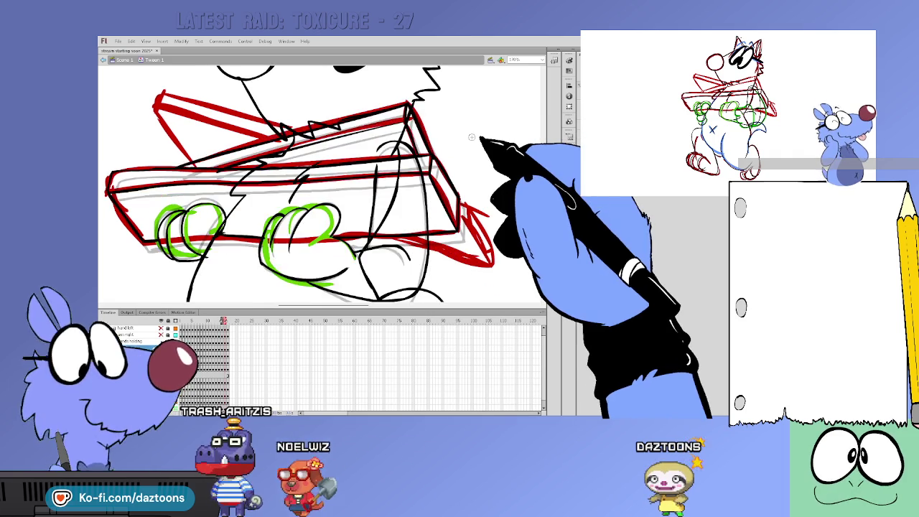
key("period")
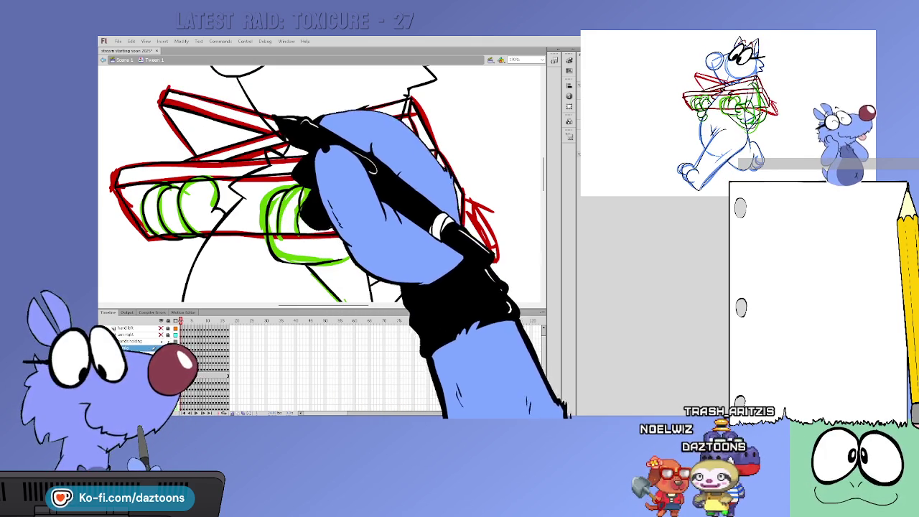
key("period")
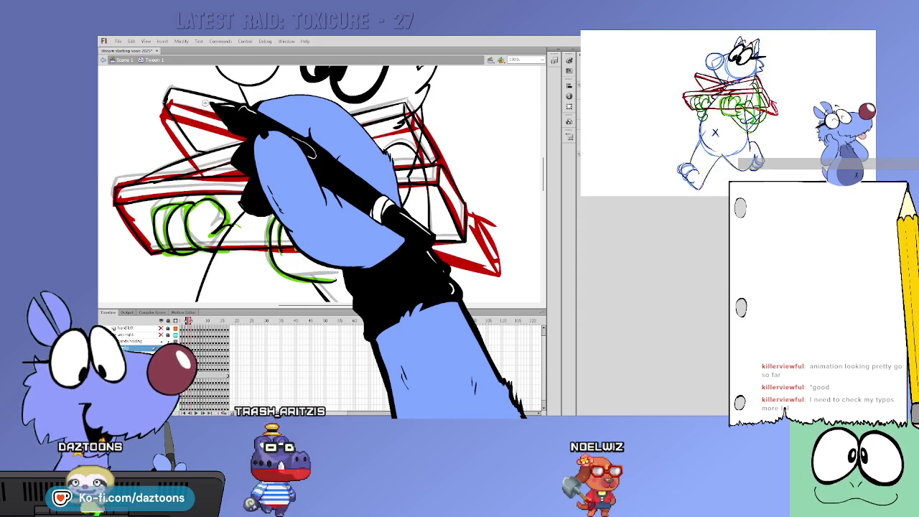
Flip between neighbouring frames to compare box movement and poses before inking the box top.
key("period")
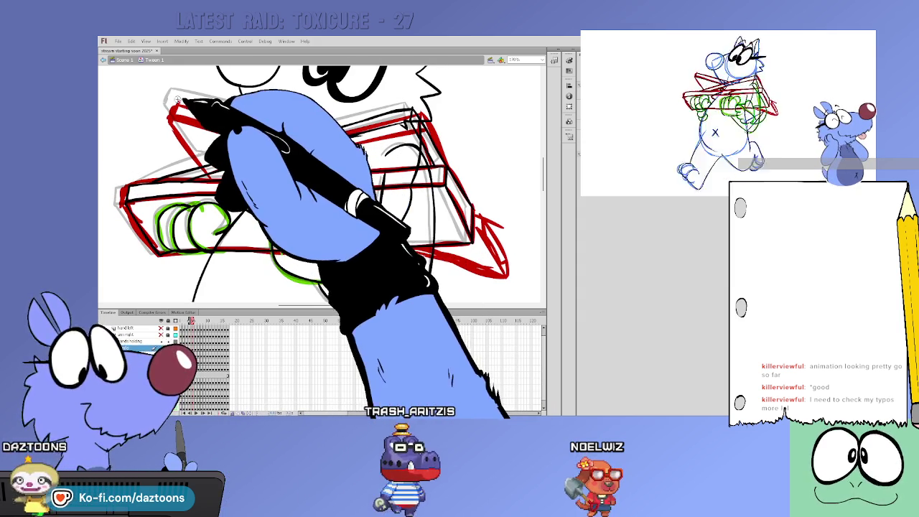
key("comma")
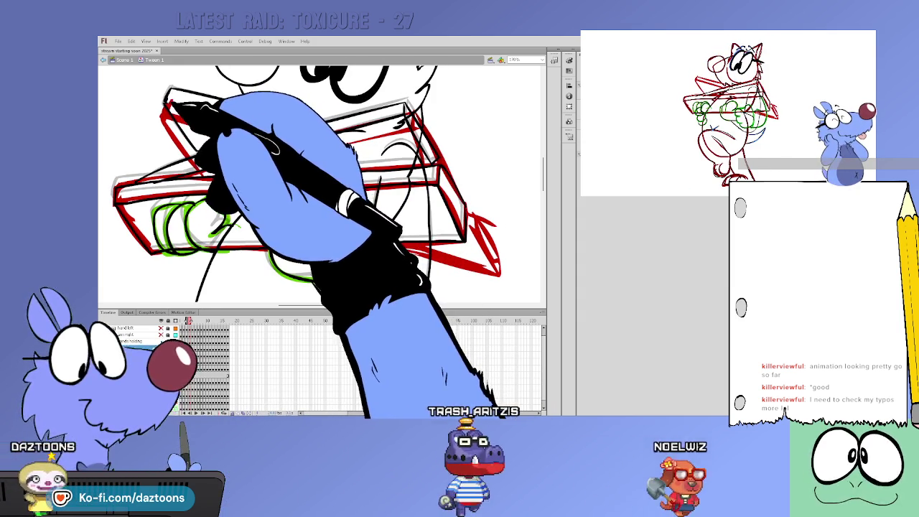
key("period")
key("comma")
key("period")
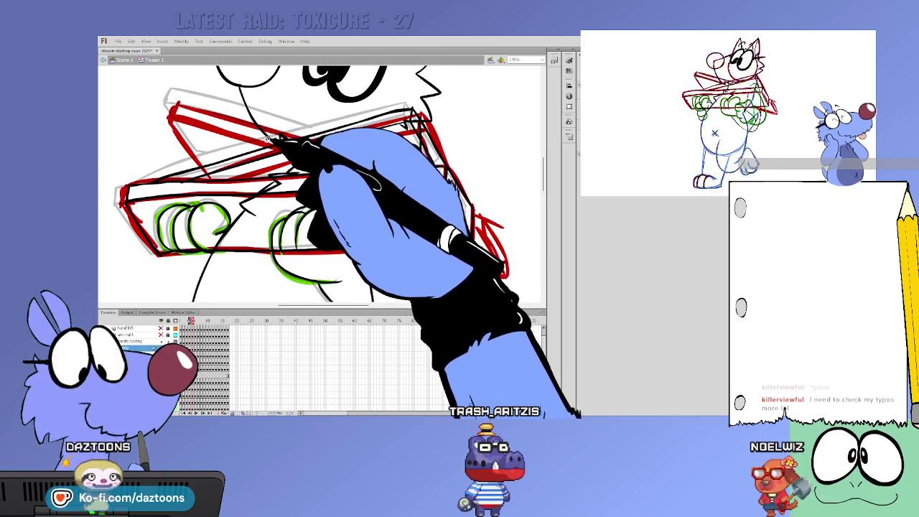
key("comma")
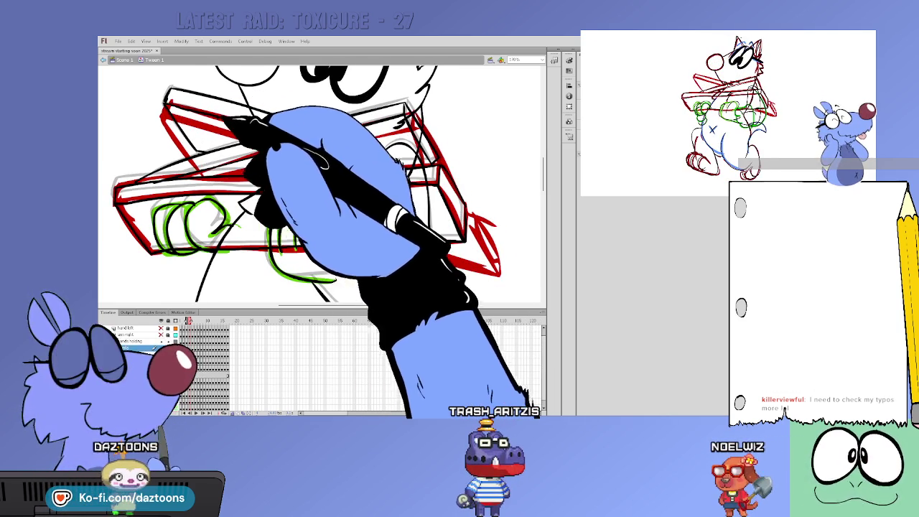
key("period")
key("comma")
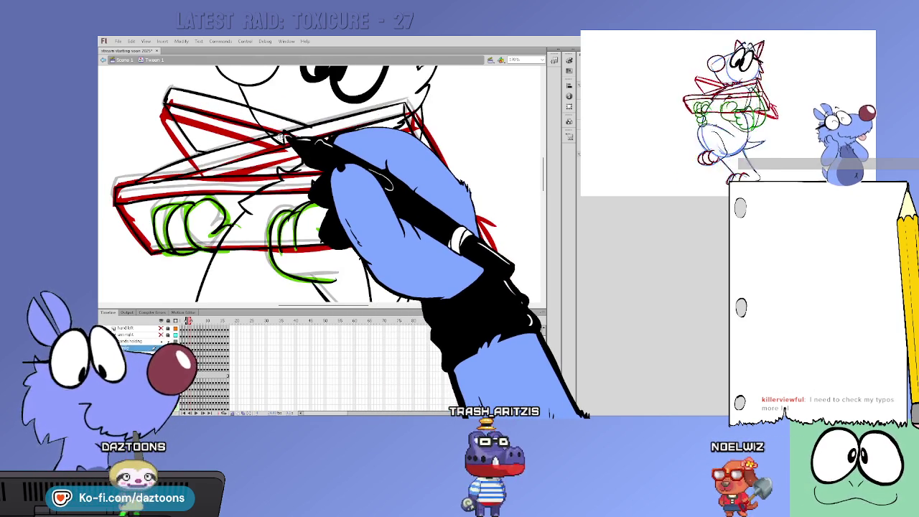
key("period")
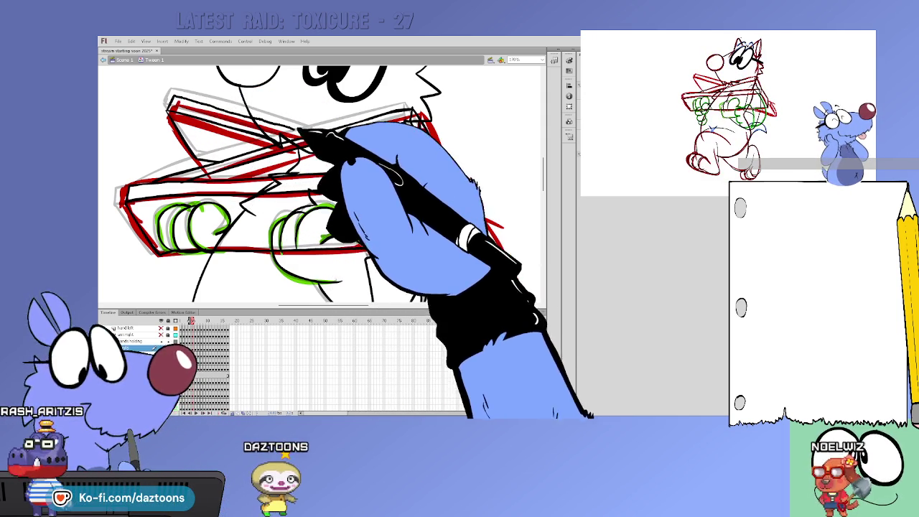
key("period")
key("comma")
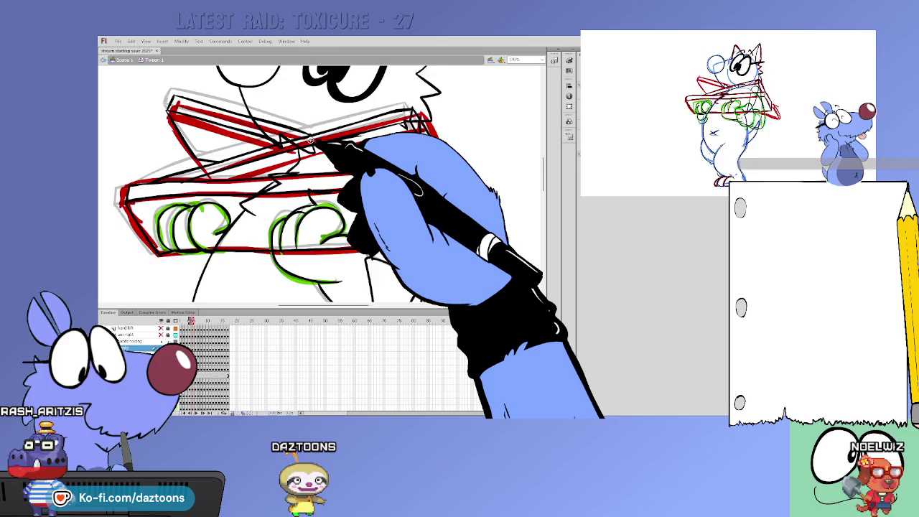
Advance through the next drawing frames, flipping back to compare the left hand.
key("period")
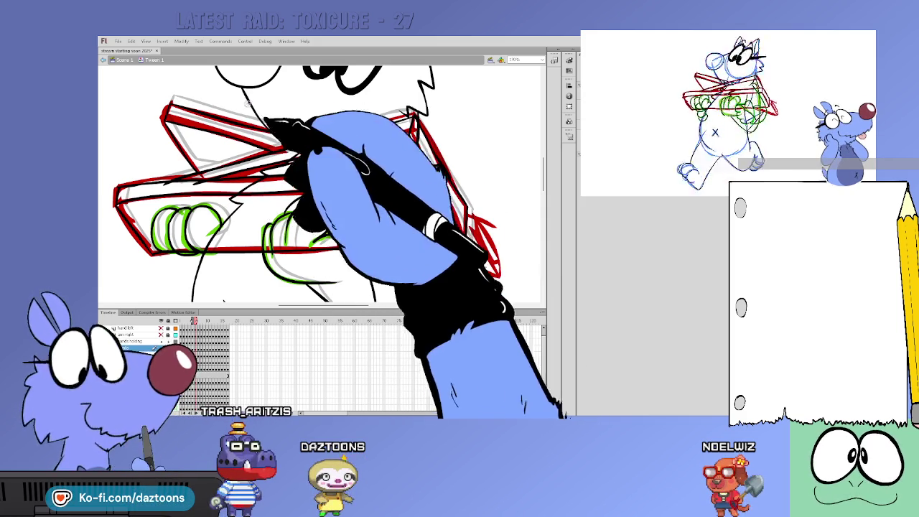
key("period")
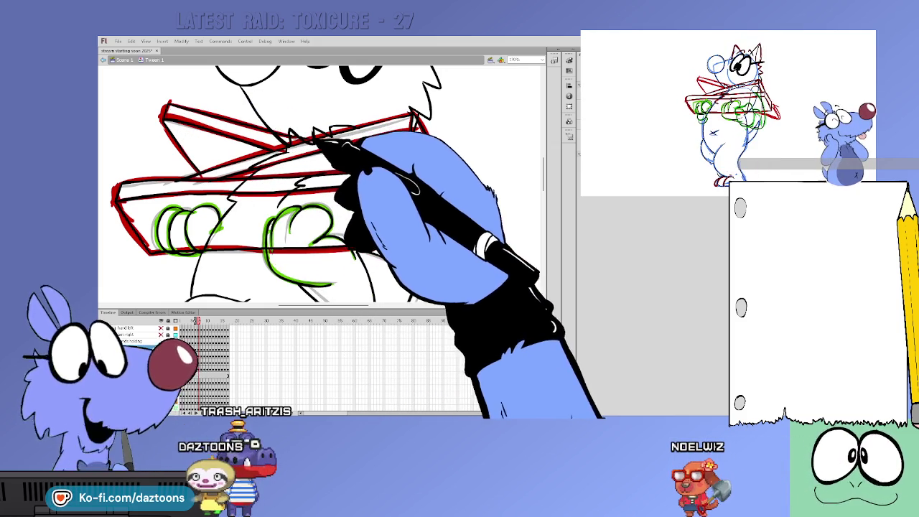
key(".")
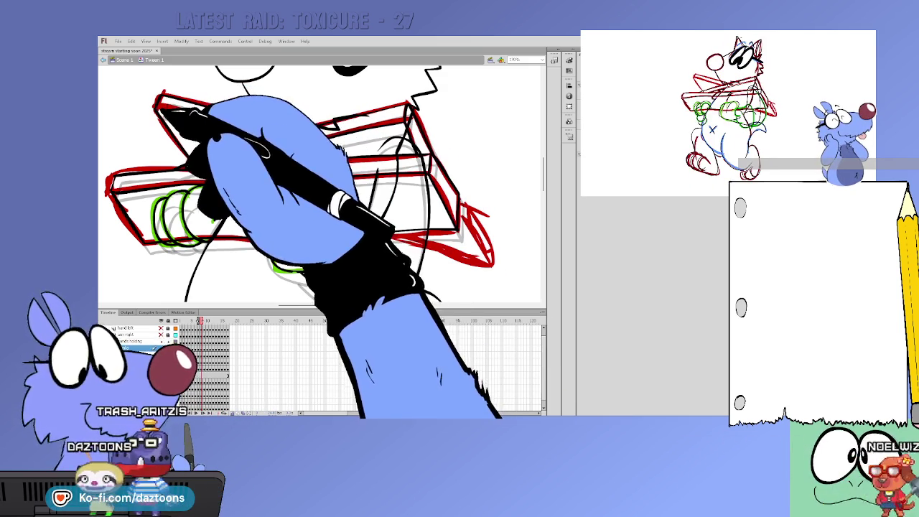
key("period")
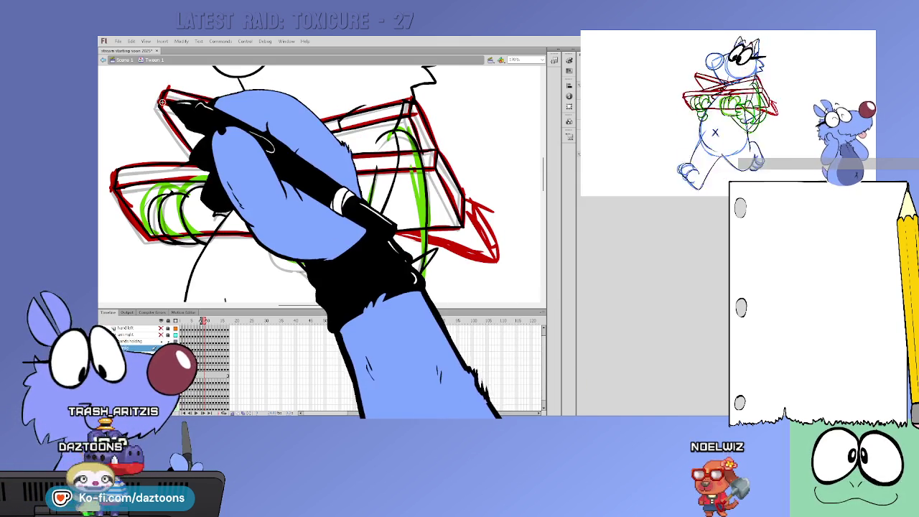
key("period")
key("comma")
key("period")
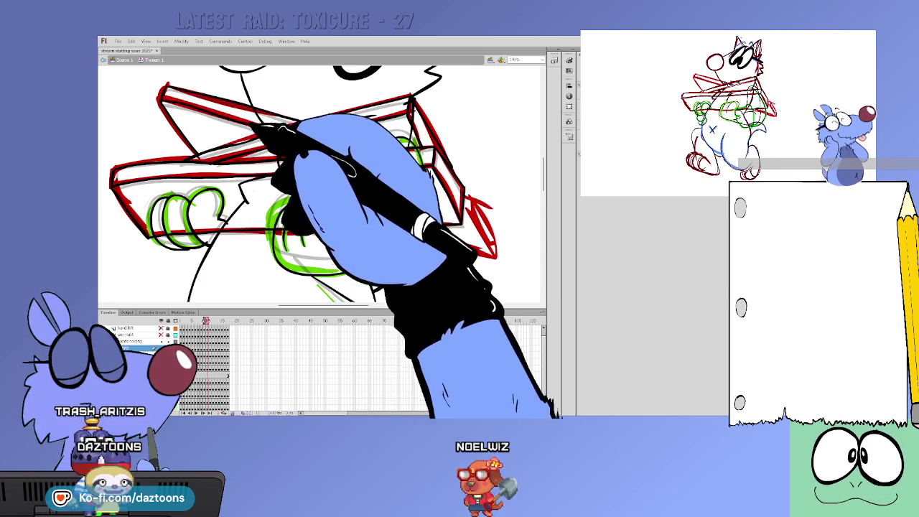
key("period")
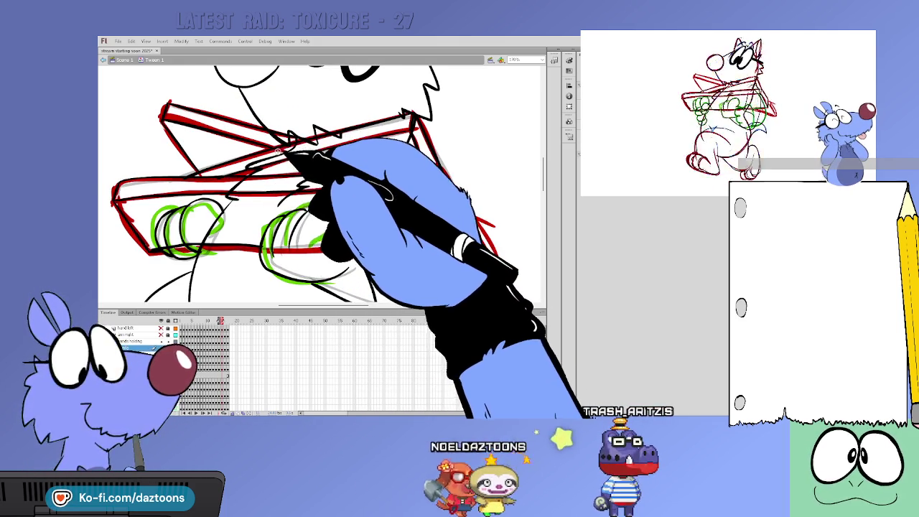
Step through the carry-pose frames and play back the box-and-hands motion, roughs hidden.
key("comma")
key("period")
key("period")
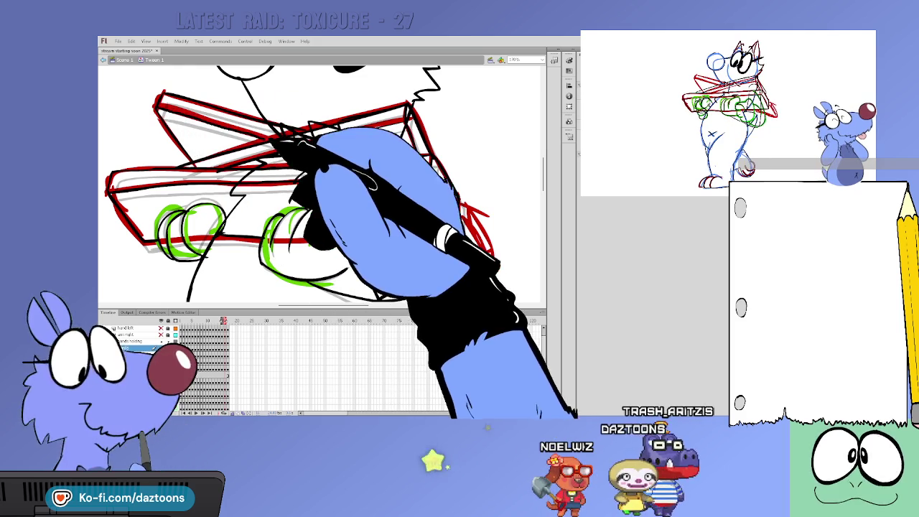
key("period")
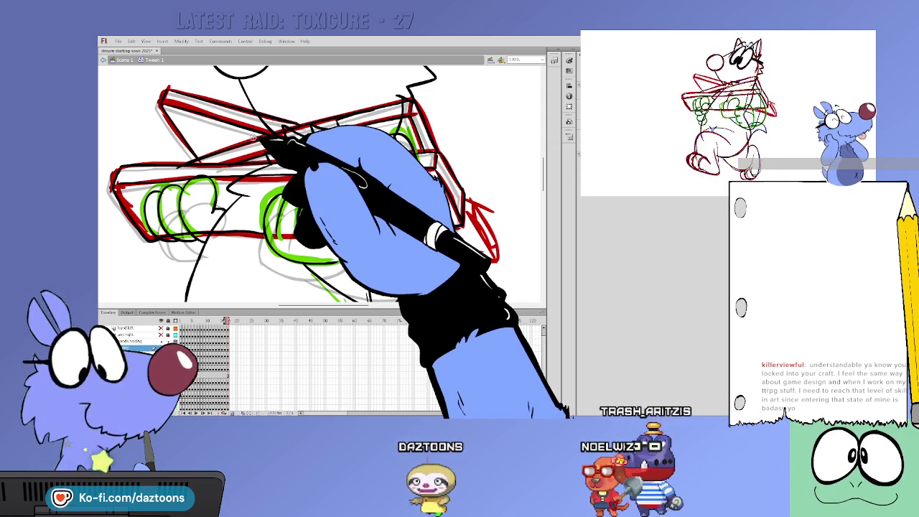
key("Return")
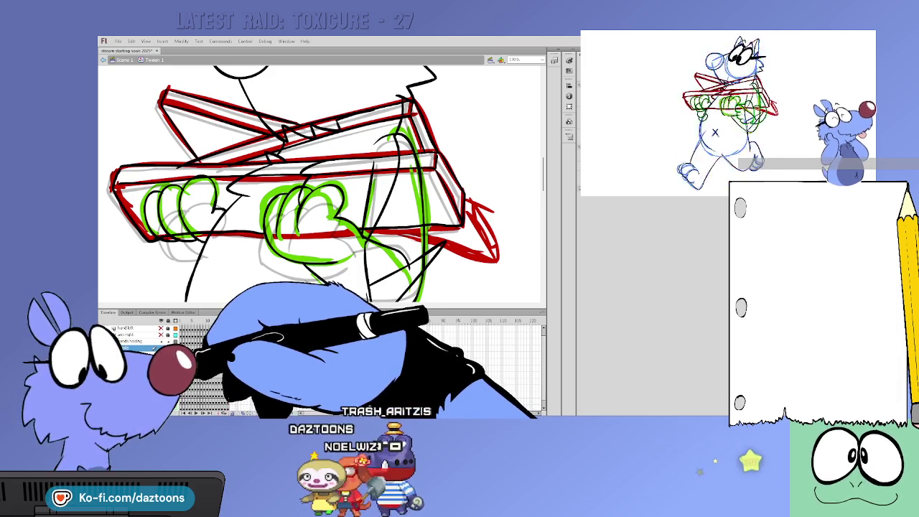
key(".")
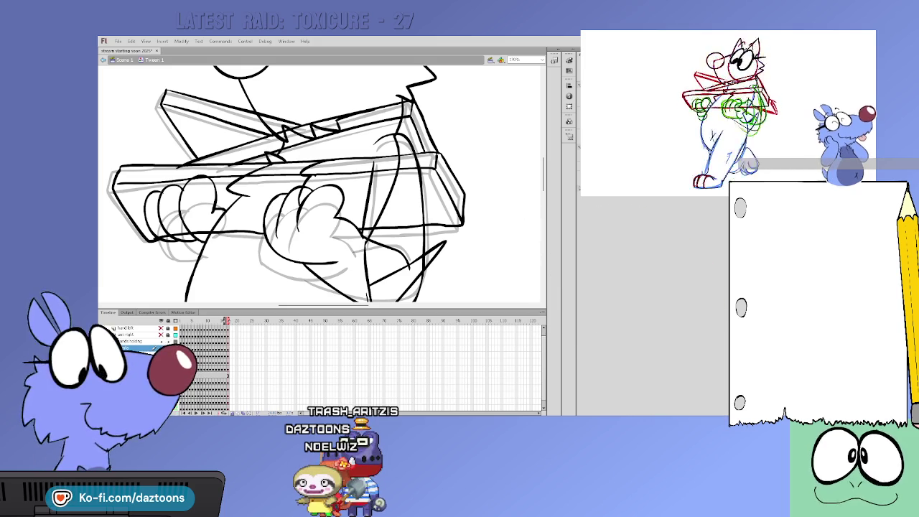
Zoom out to see the whole mouse, then zoom in on the carry-pose drawing.
key("ctrl+minus")
key("ctrl+minus")
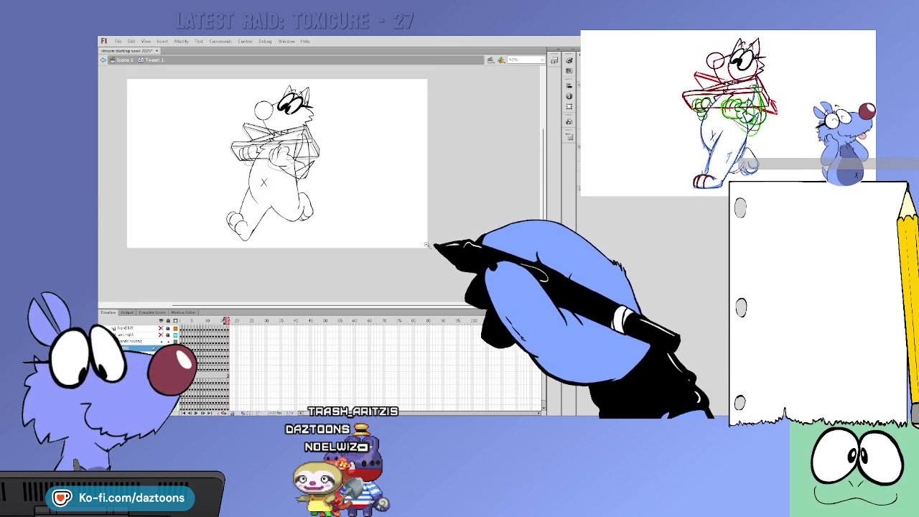
key("ctrl+equal")
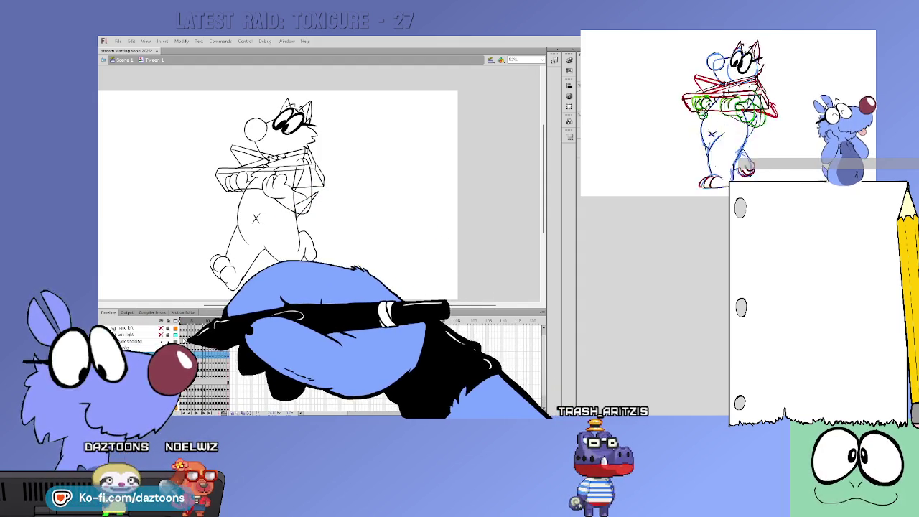
Select the 'hands holding' layer and step through the first walk poses, flipping to compare.
left_click(131, 341)
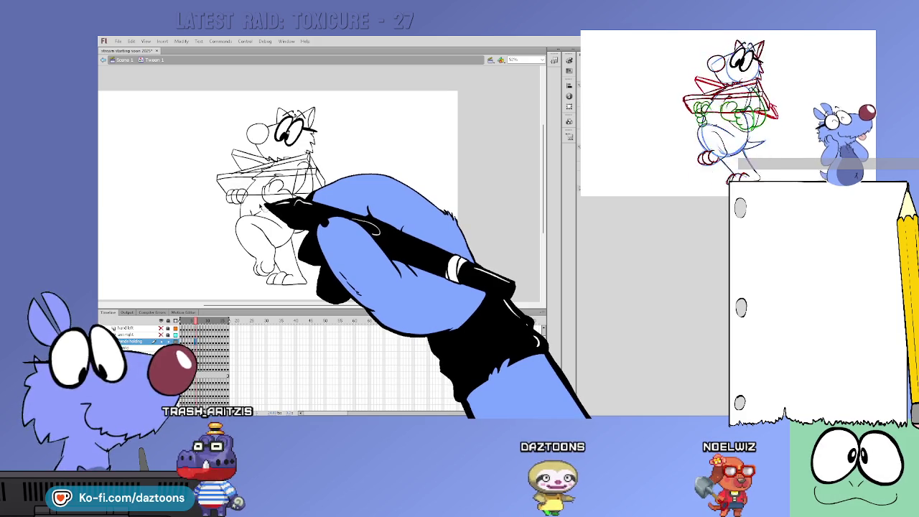
key("period")
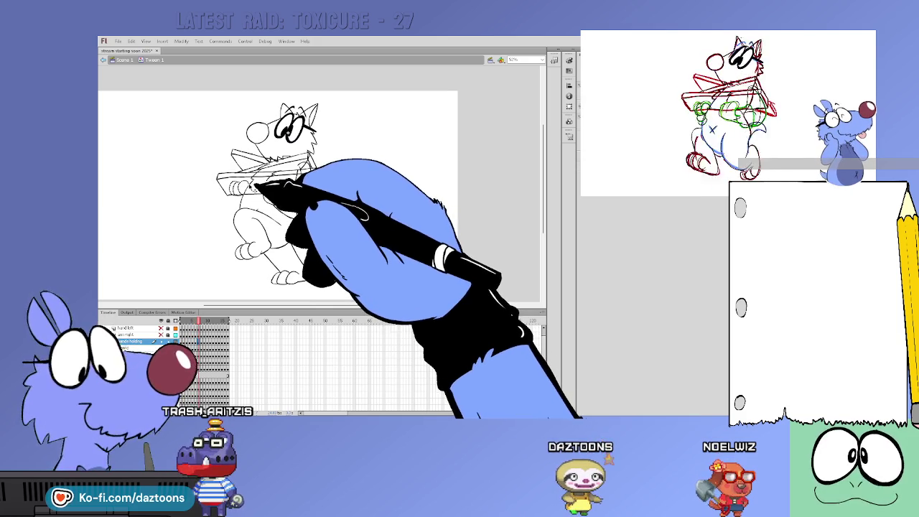
key("period")
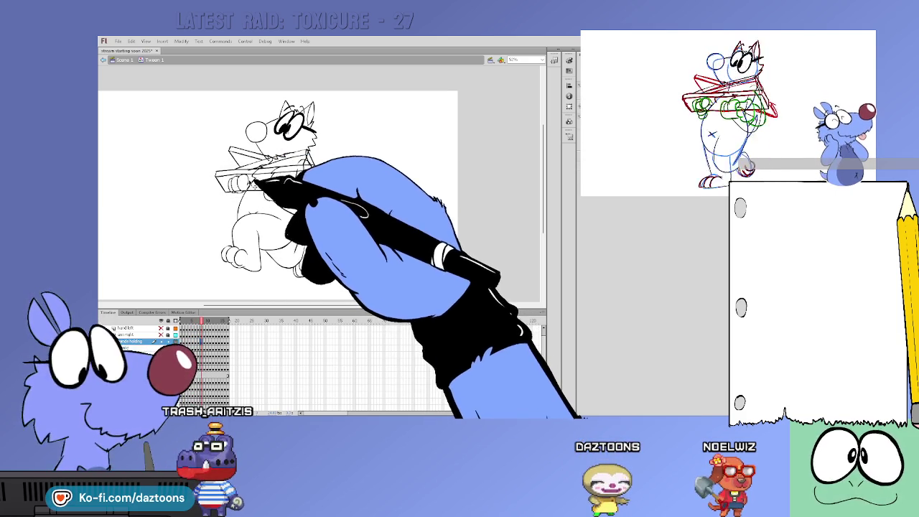
key("period")
key("comma")
key("period")
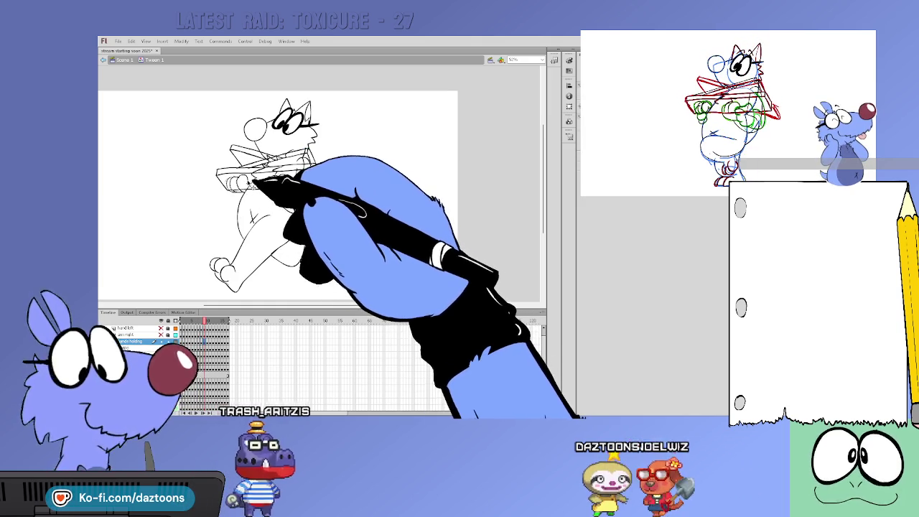
Continue stepping pose by pose through the rest of the walk cycle.
key("period")
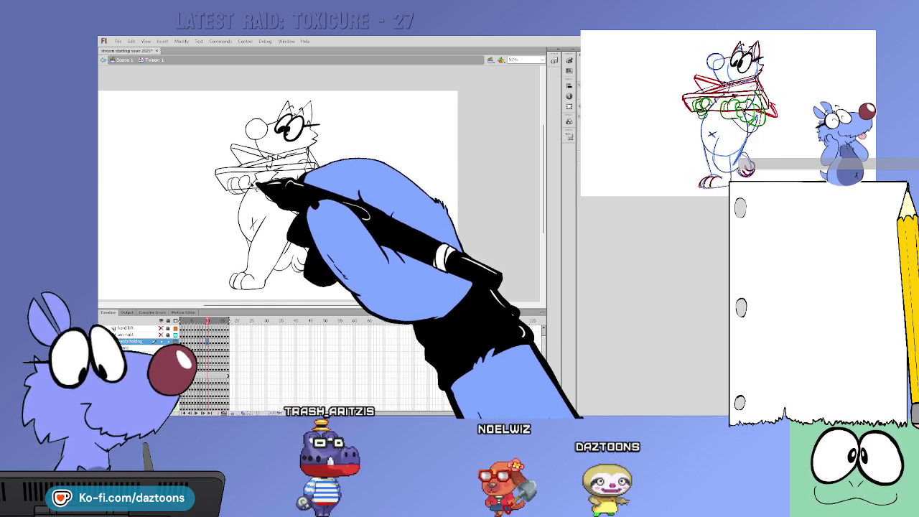
key("period")
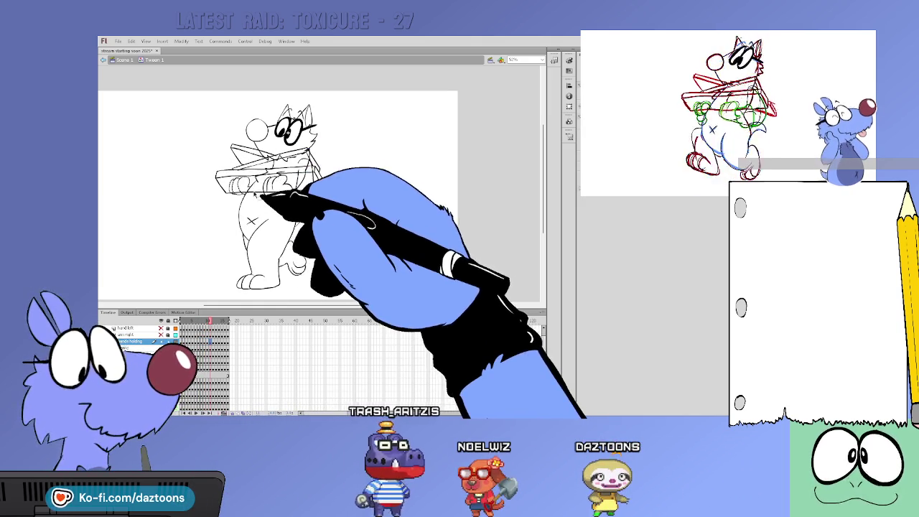
key("period")
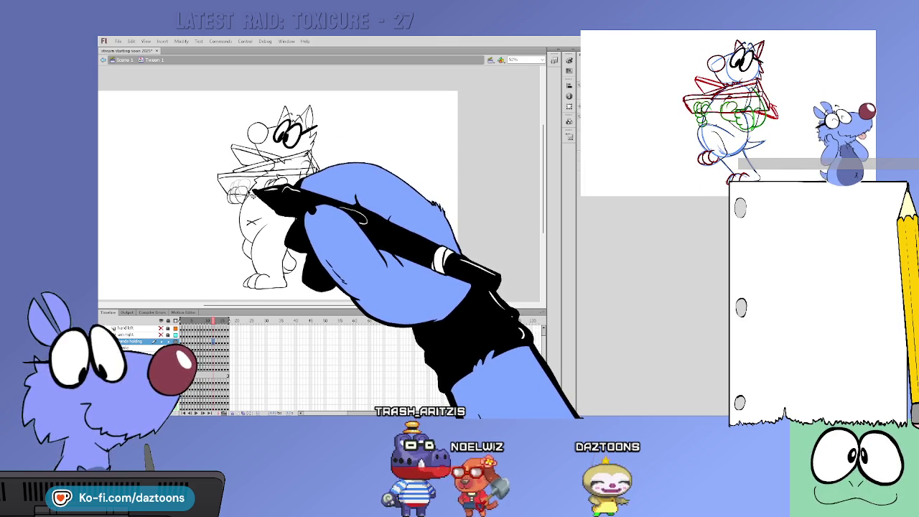
key("period")
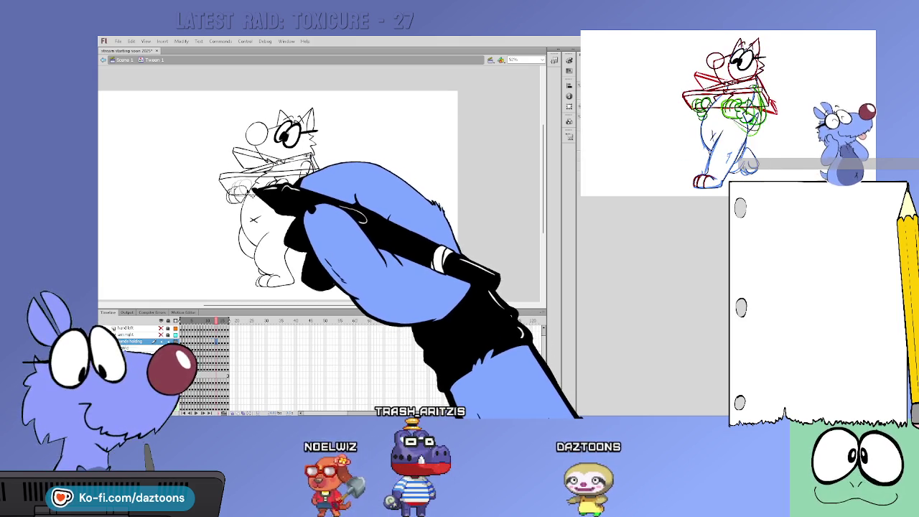
key("period")
key("period")
key("period")
key("comma")
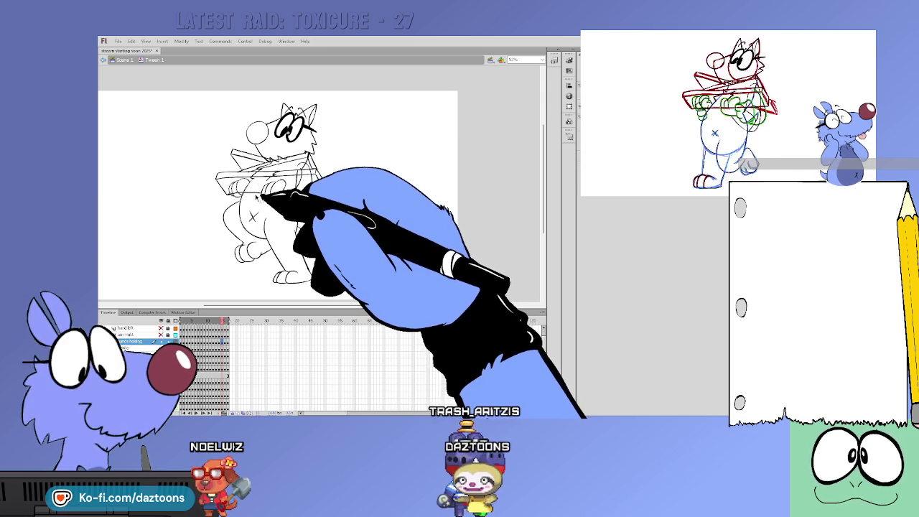
key("period")
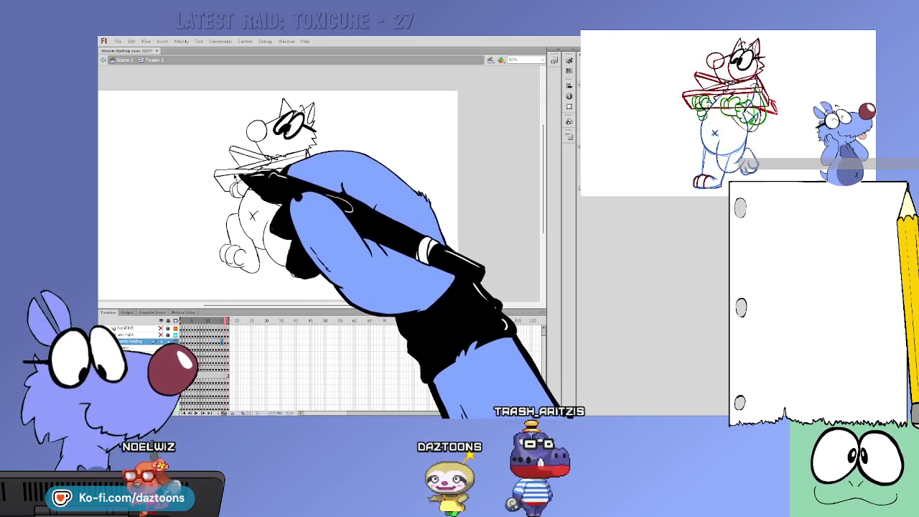
key("period")
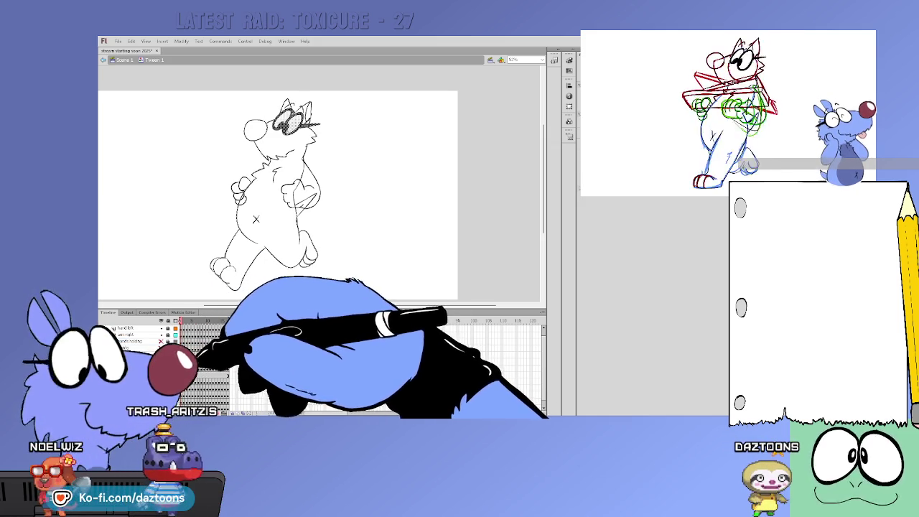
Deselect everything on the stage.
left_click(427, 238)
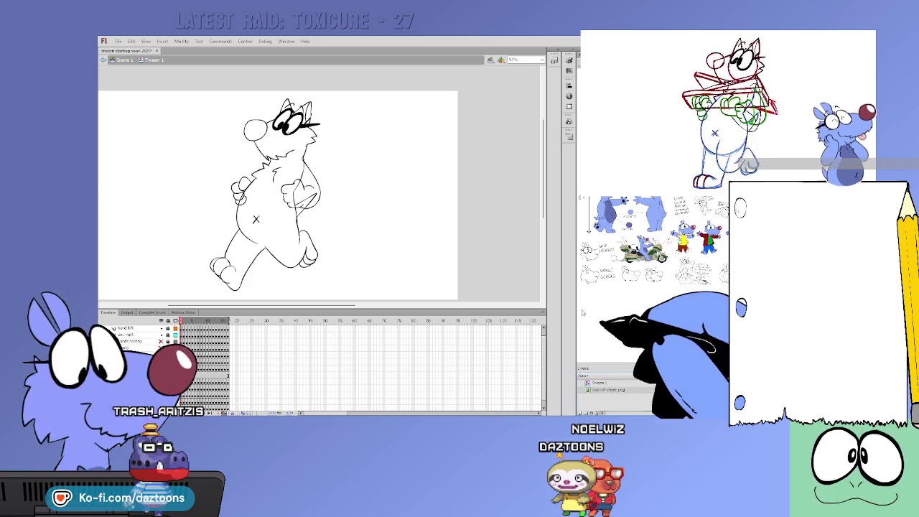
Widen the Library panel to enlarge the Daz ref sheet preview, then move to another walk frame.
left_click_drag(576, 309, 464, 309)
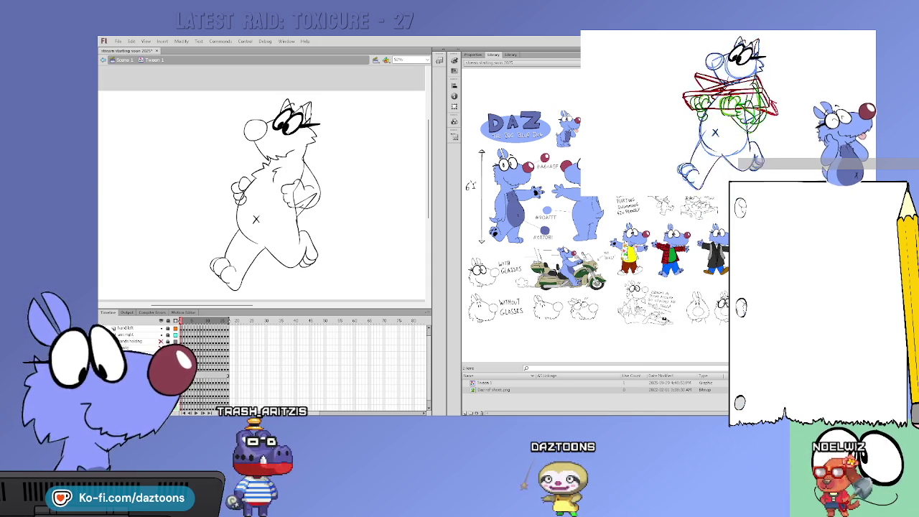
key("period")
key("period")
key("period")
key("period")
key("period")
key("period")
key("period")
key("period")
key("period")
key("period")
key("period")
key("period")
key("period")
key("period")
key("period")
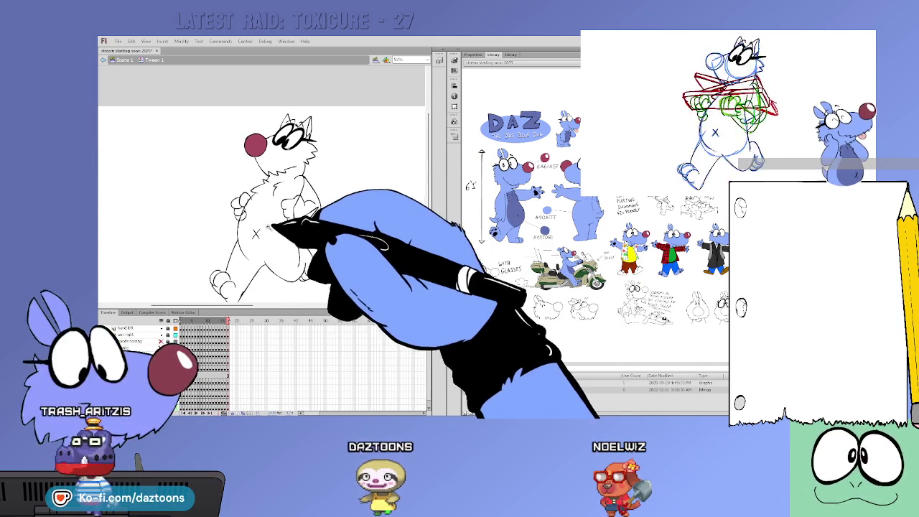
Zoom in and sketch two blue guide strokes across the mouse's chest.
key("ctrl+equal")
scroll(264, 183, "up", 2)
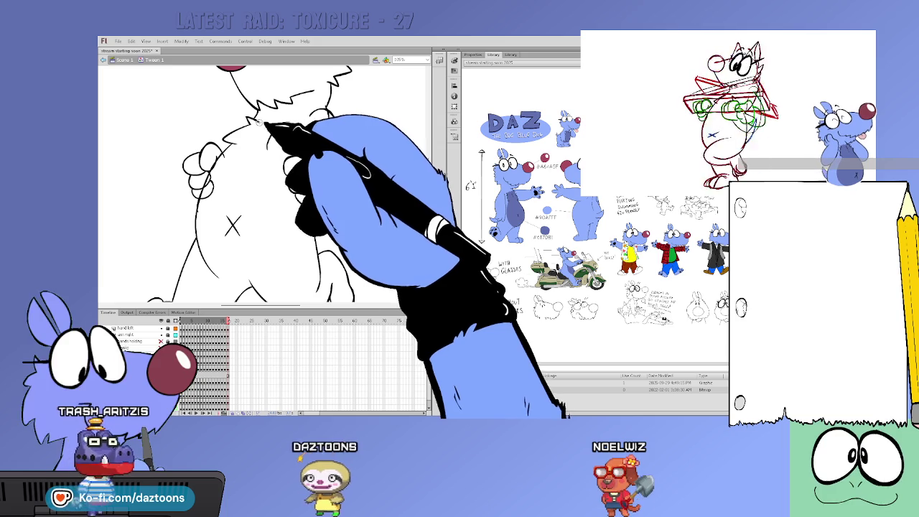
mouse_move(257, 118)
left_mouse_down()
mouse_move(288, 120)
mouse_move(252, 281)
mouse_move(205, 240)
mouse_move(196, 201)
left_mouse_up()
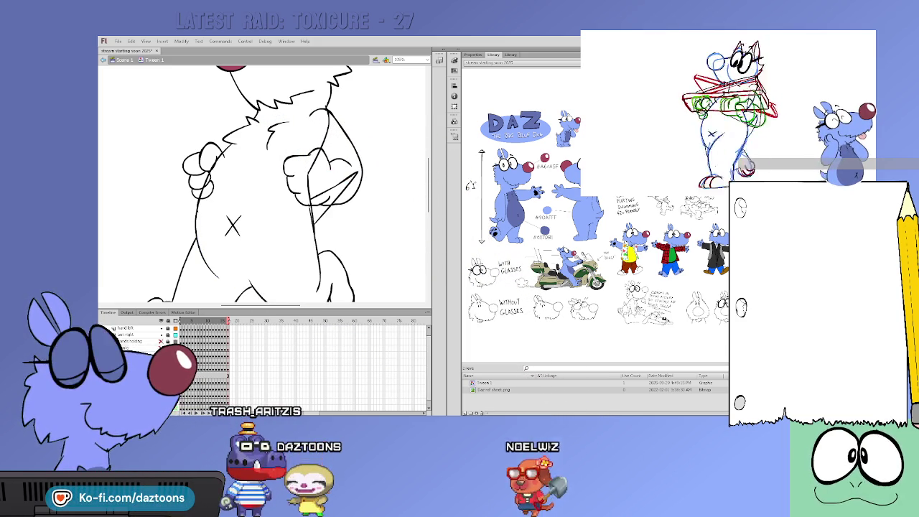
mouse_move(256, 117)
left_mouse_down()
mouse_move(294, 116)
mouse_move(307, 134)
mouse_move(307, 185)
mouse_move(277, 251)
mouse_move(236, 285)
mouse_move(206, 248)
mouse_move(201, 224)
left_mouse_up()
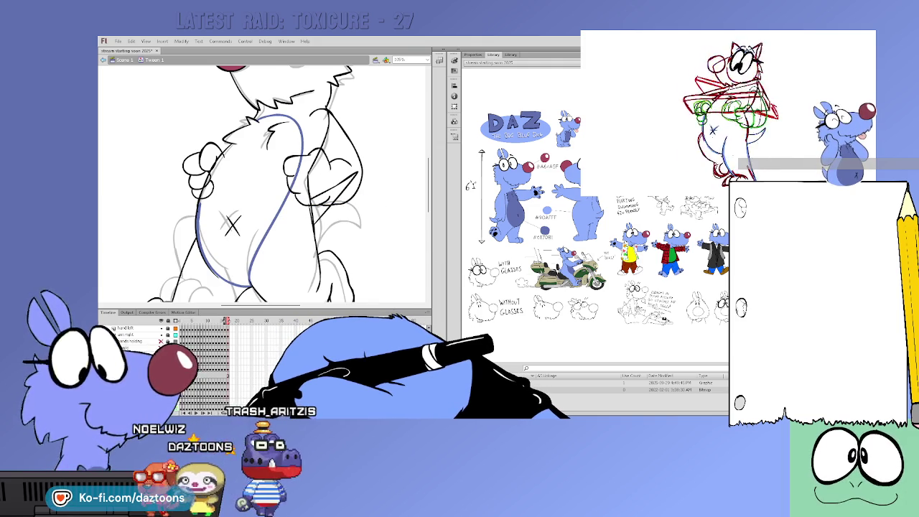
Flip between neighbouring frames, then draw a blue chest-to-hand guide on the next drawing.
key("comma")
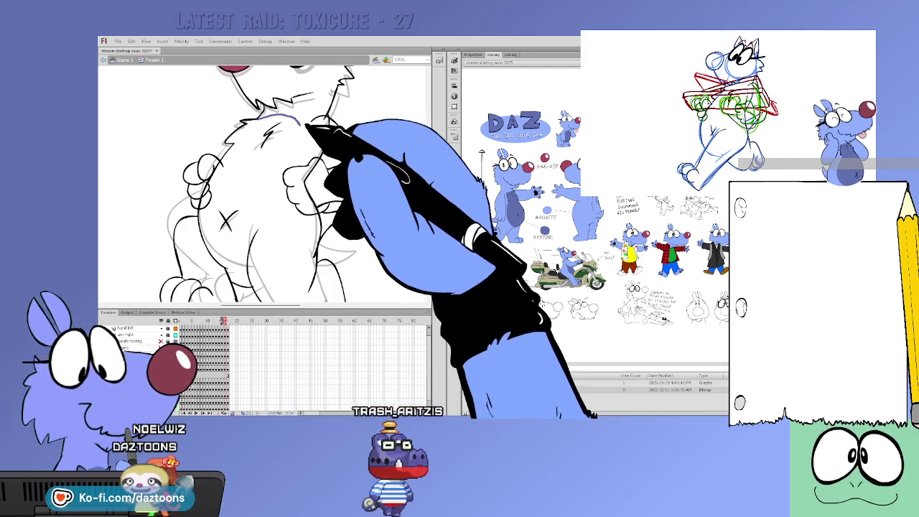
key("period")
key("comma")
key("period")
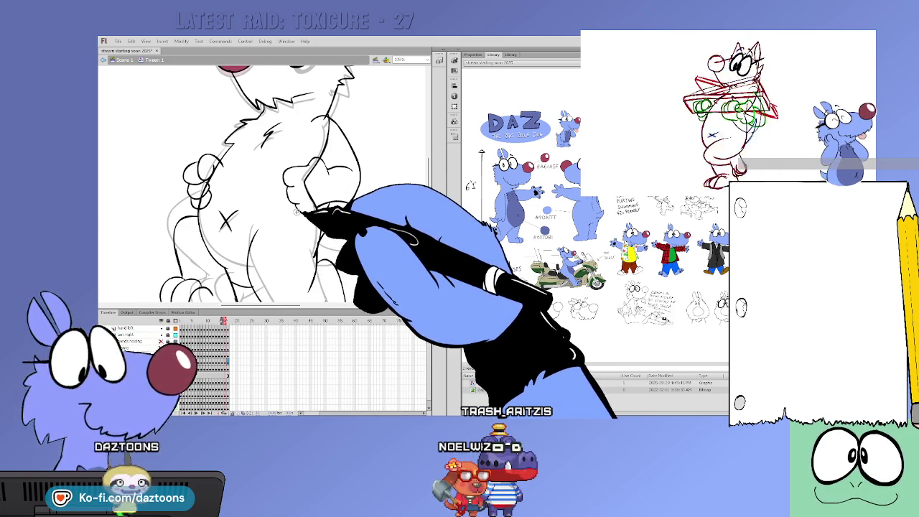
key(".")
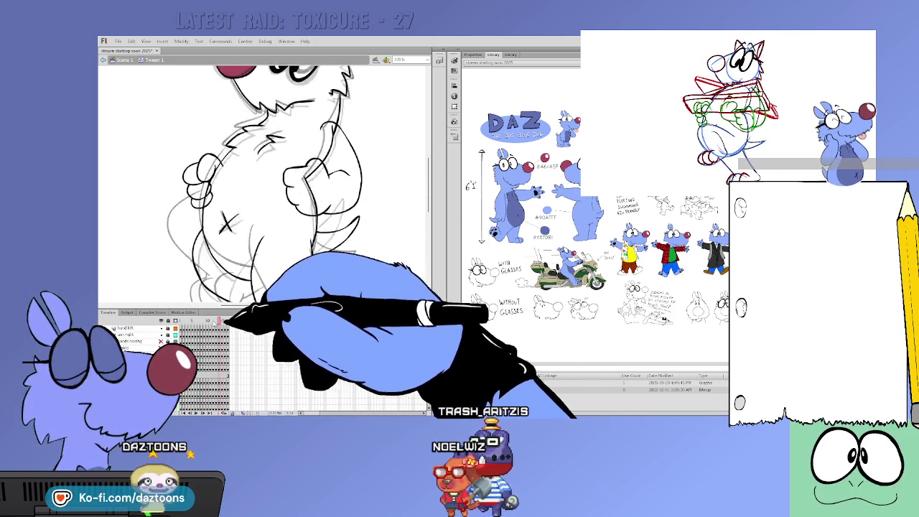
mouse_move(267, 117)
left_mouse_down()
mouse_move(307, 155)
mouse_move(305, 194)
mouse_move(294, 233)
mouse_move(266, 273)
mouse_move(240, 276)
mouse_move(202, 255)
mouse_move(197, 213)
mouse_move(240, 238)
left_mouse_up()
Mark a blue X on the belly, extend the arm stroke, and add a neck-to-belly guide next drawing.
left_click_drag(240, 219, 219, 237)
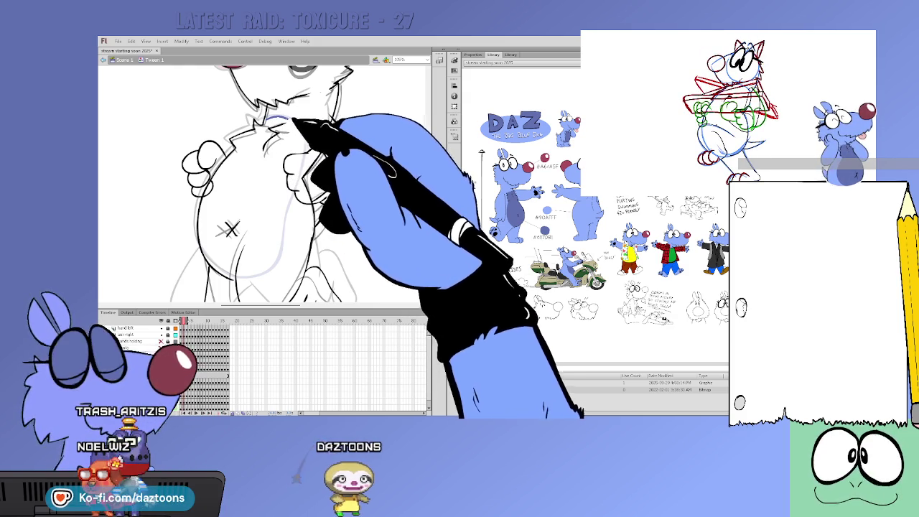
left_click_drag(276, 220, 251, 242)
key("period")
key("period")
key("period")
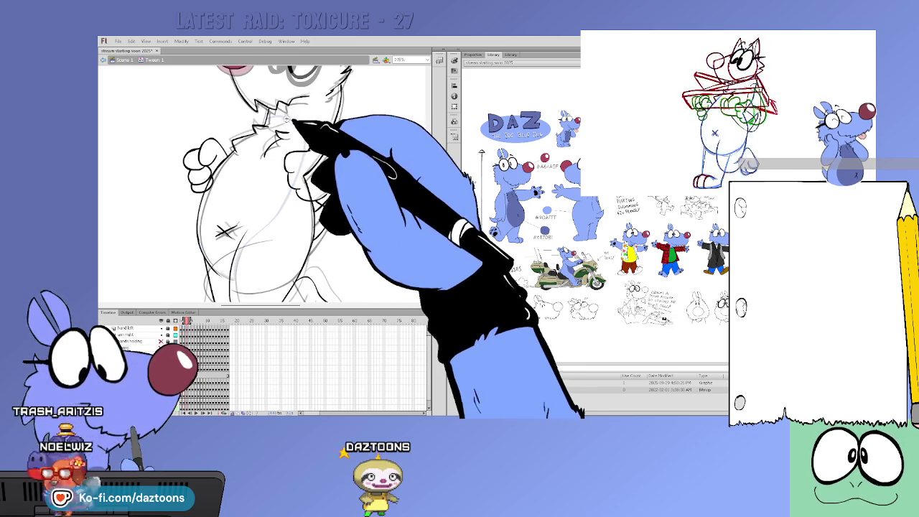
mouse_move(311, 135)
left_mouse_down()
mouse_move(256, 219)
mouse_move(237, 278)
left_mouse_up()
On the next drawing, add a blue neck arc and a long body curve, then compare neighbours.
key(".")
key(".")
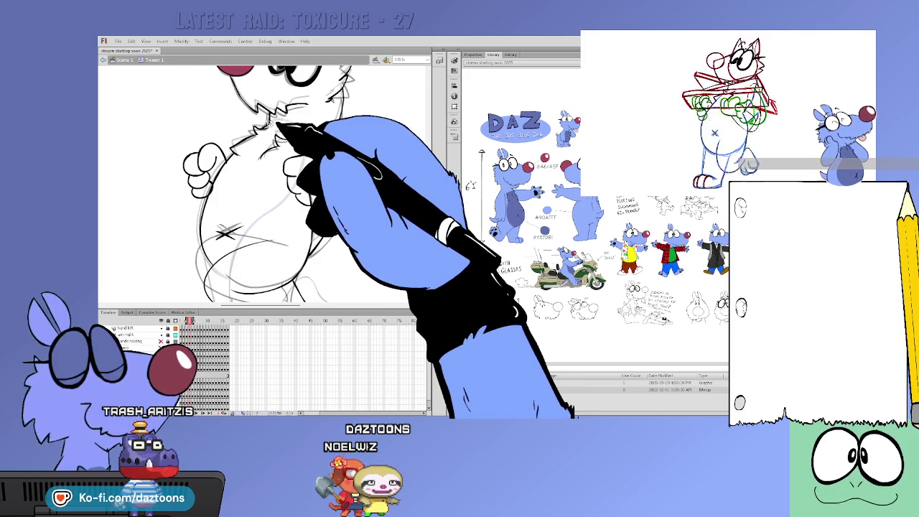
left_click_drag(276, 124, 308, 148)
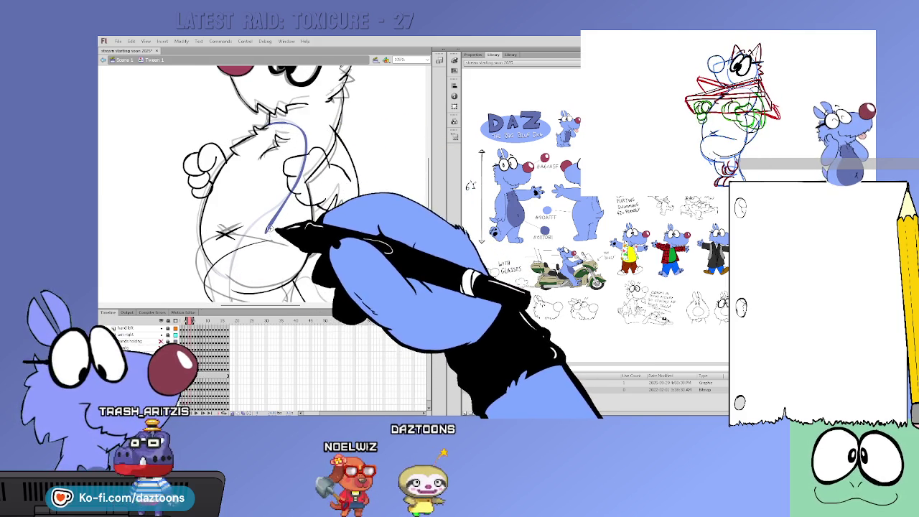
left_click_drag(230, 277, 281, 205)
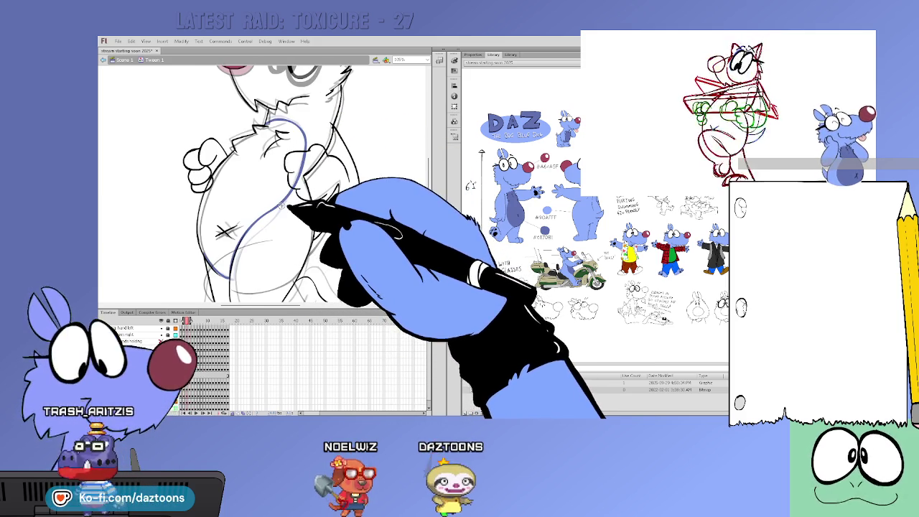
key("period")
key("period")
key("period")
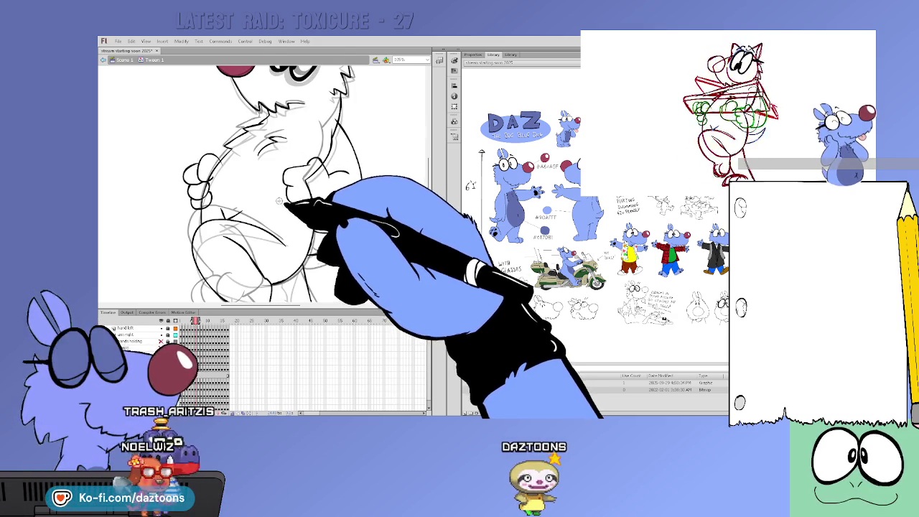
key("comma")
key("comma")
key("comma")
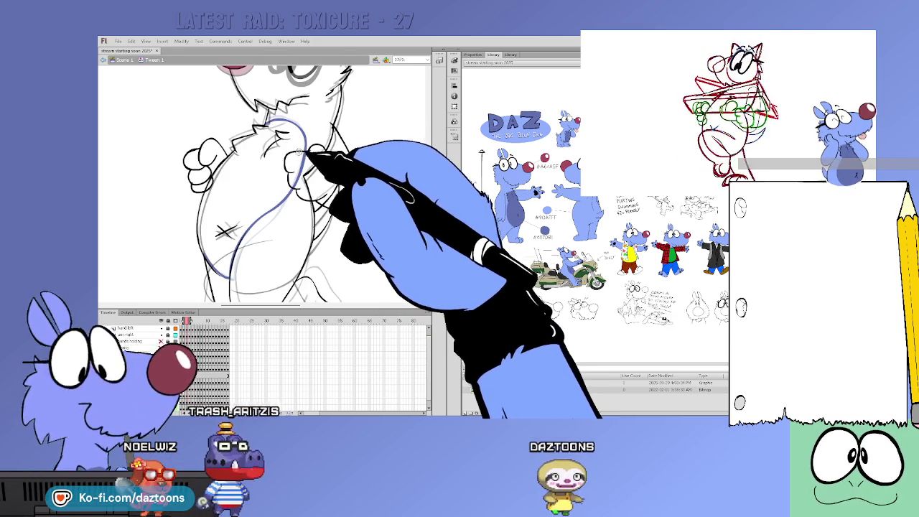
key("period")
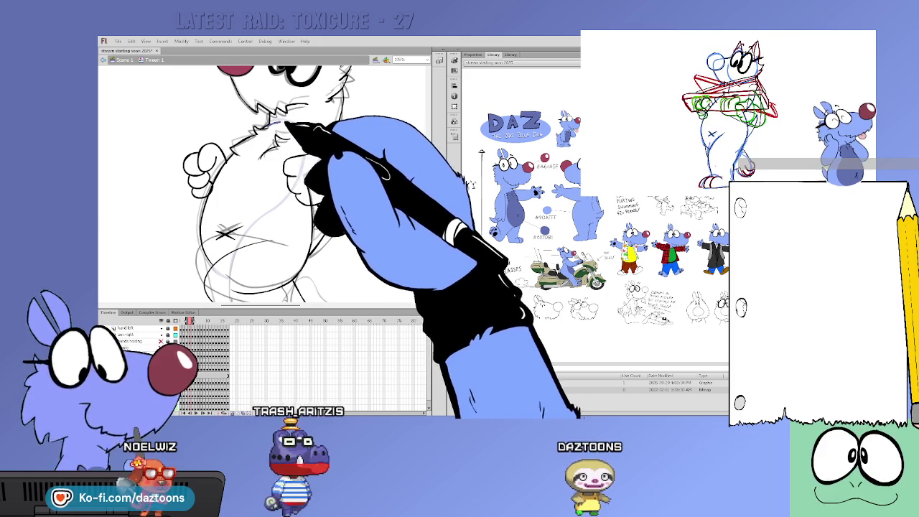
Redraw a blue curve from the neck across the chest, then flip drawings to check motion.
mouse_move(273, 127)
left_mouse_down()
mouse_move(291, 194)
mouse_move(229, 258)
left_mouse_up()
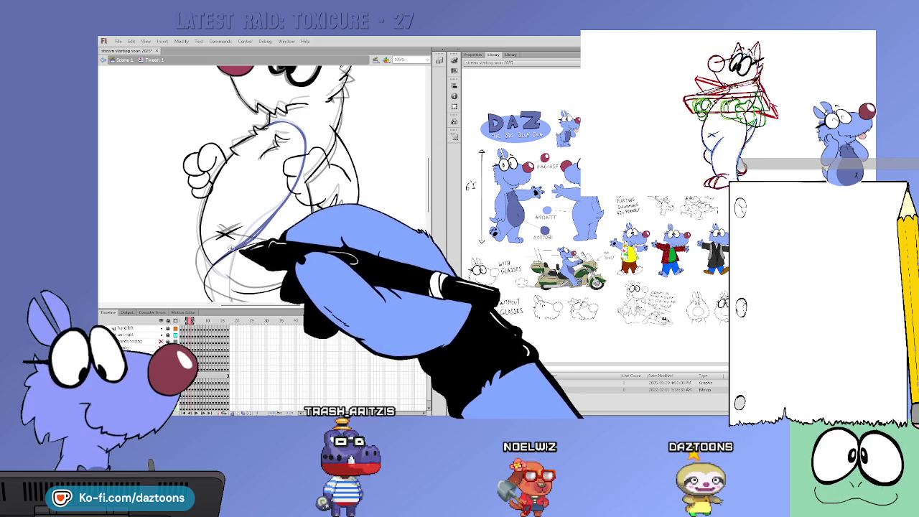
key("ctrl+z")
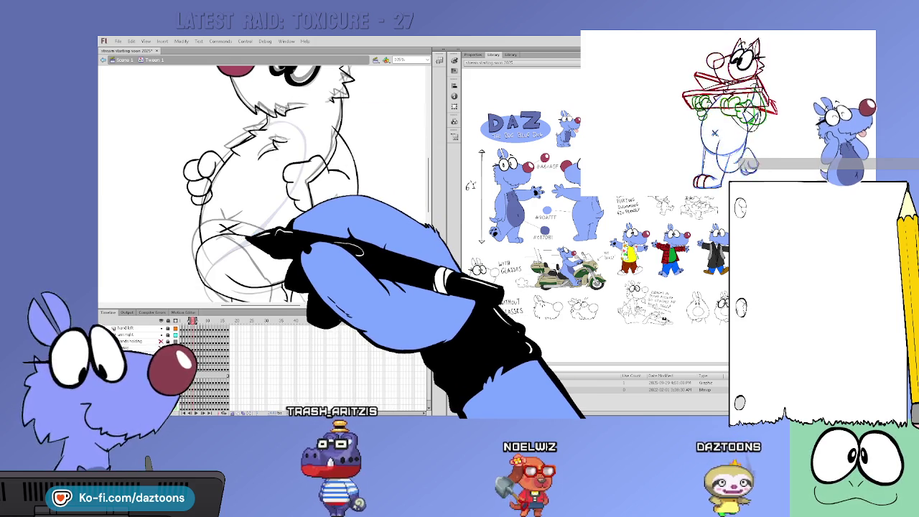
mouse_move(282, 127)
left_mouse_down()
mouse_move(307, 133)
mouse_move(316, 148)
mouse_move(297, 199)
mouse_move(267, 236)
left_mouse_up()
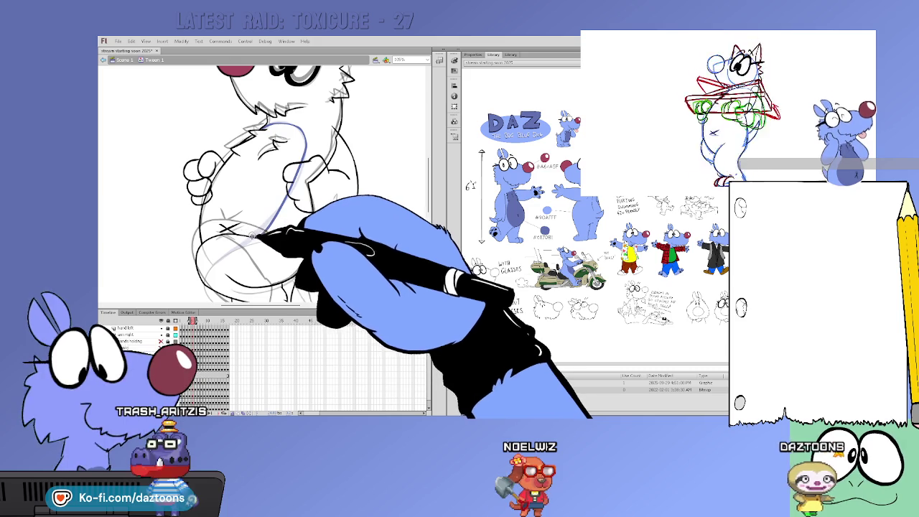
key("period")
key("period")
key("comma")
key("comma")
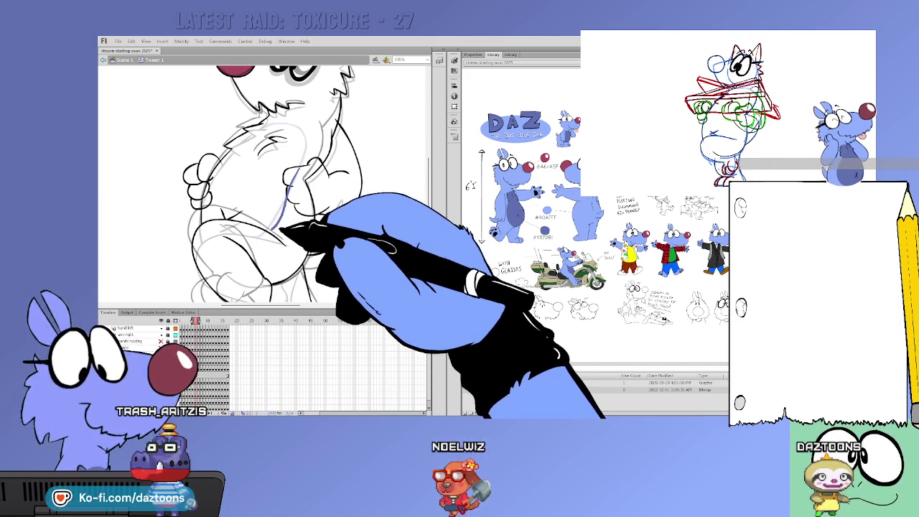
key("period")
key("comma")
key("period")
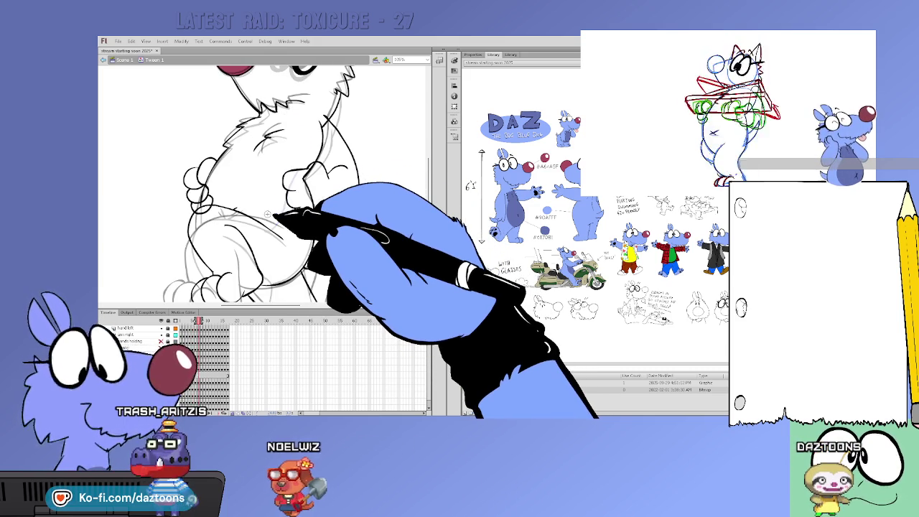
Add a short blue neck stroke, then blue guides along the top and lower left of a later drawing.
left_click_drag(258, 117, 291, 115)
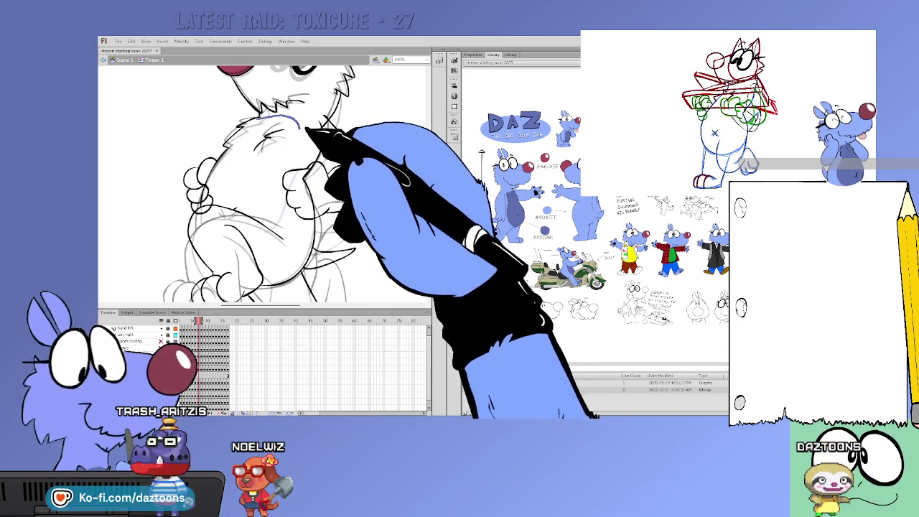
key("comma")
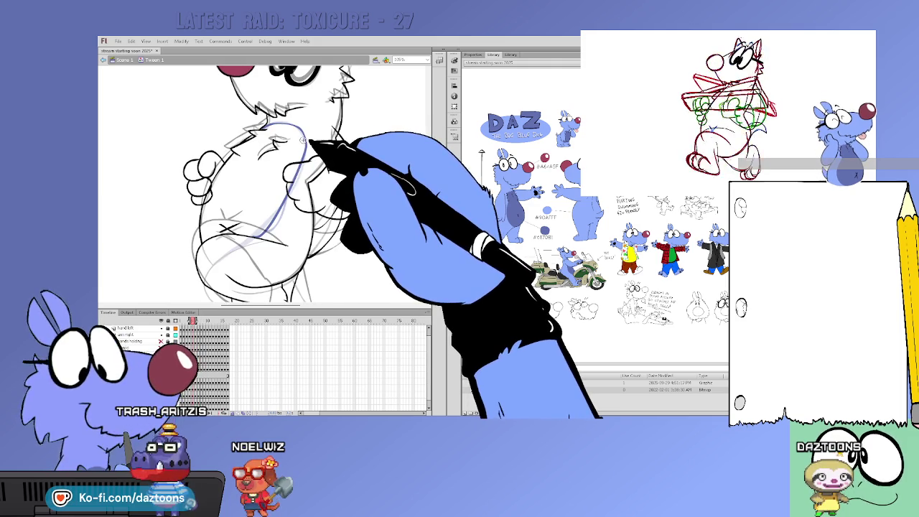
key("period")
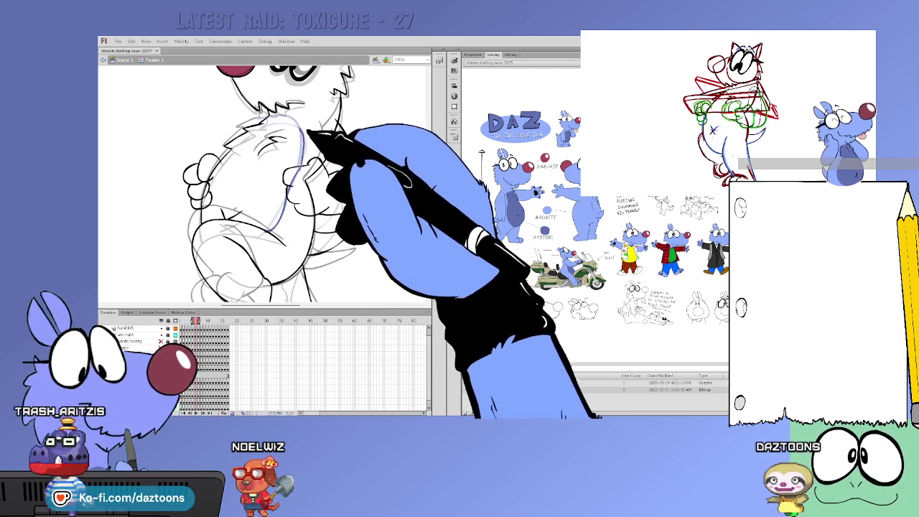
key("period")
key("period")
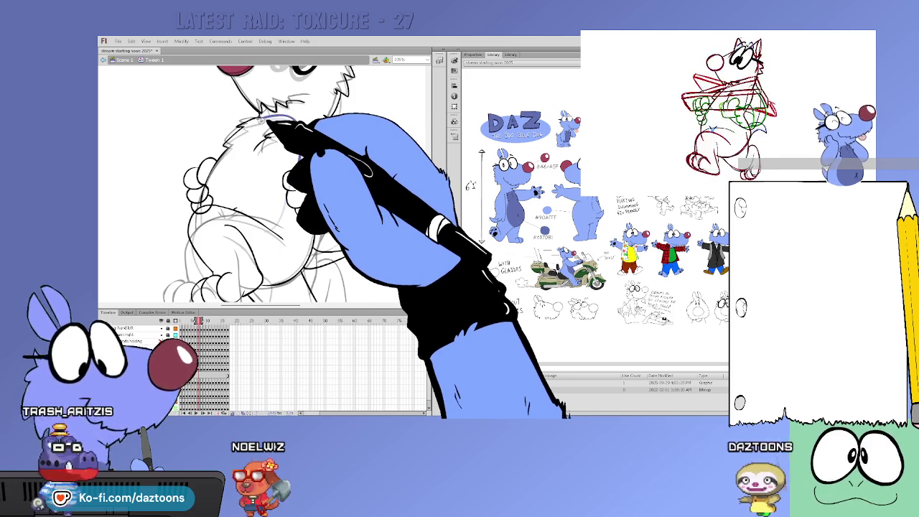
mouse_move(291, 214)
left_mouse_down()
mouse_move(284, 231)
mouse_move(298, 242)
left_mouse_up()
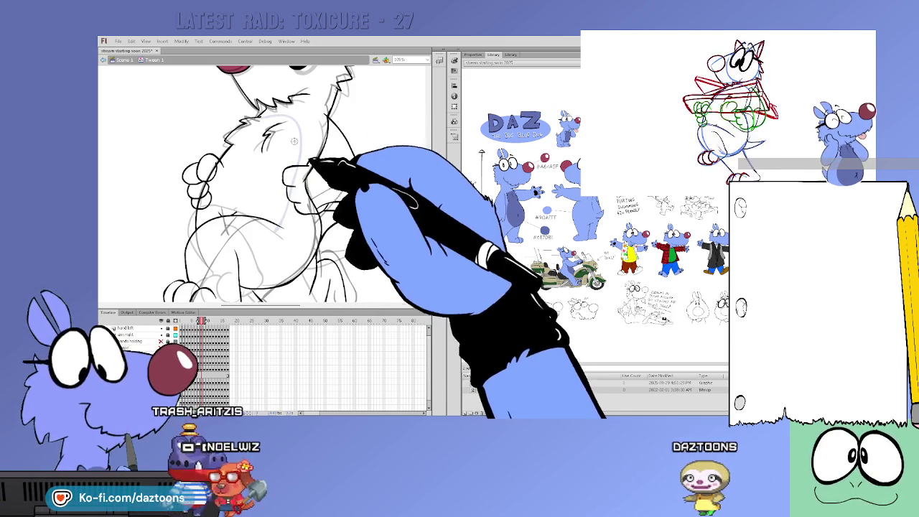
mouse_move(270, 117)
left_mouse_down()
mouse_move(289, 116)
mouse_move(301, 144)
left_mouse_up()
left_click_drag(290, 222, 292, 224)
Draw long blue belly lines running down to the left on the next few drawings.
key(".")
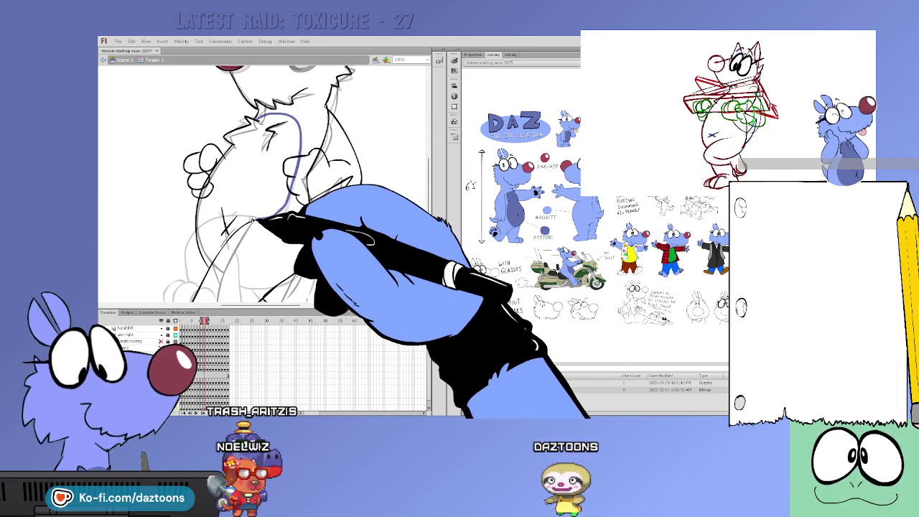
key(".")
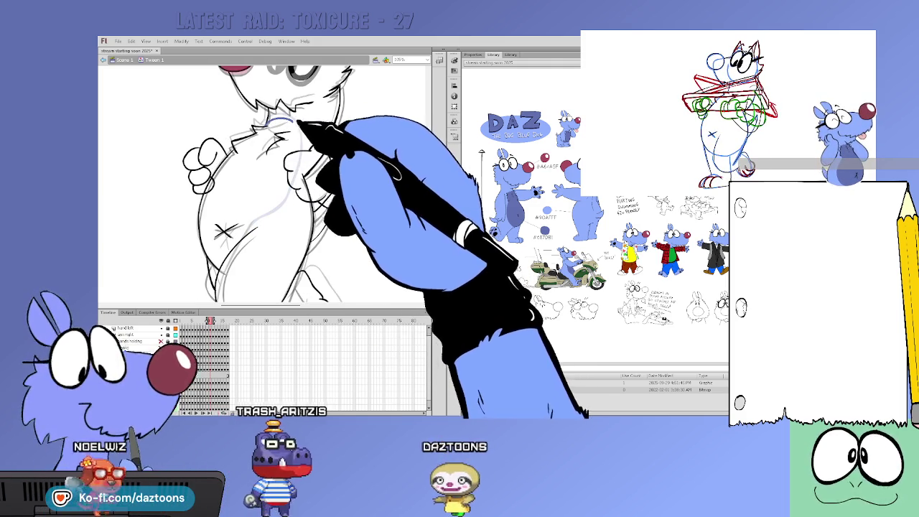
left_click_drag(294, 129, 244, 236)
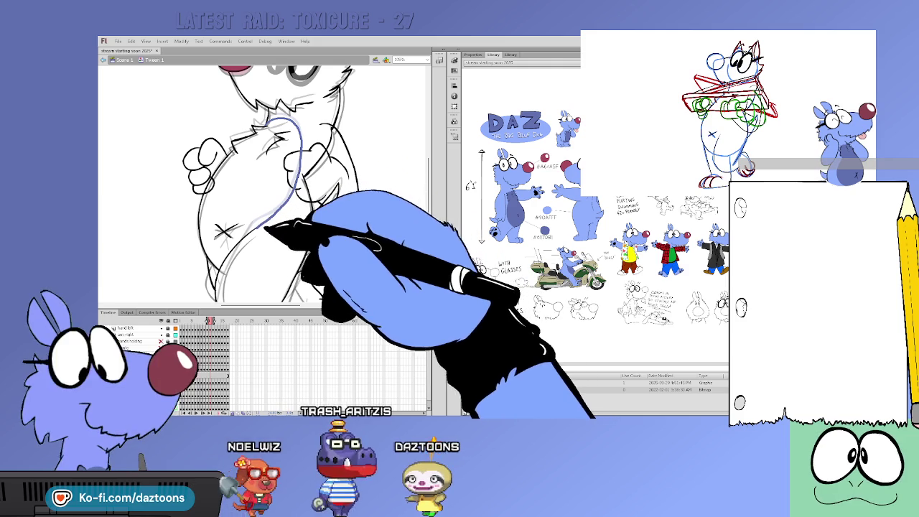
key("period")
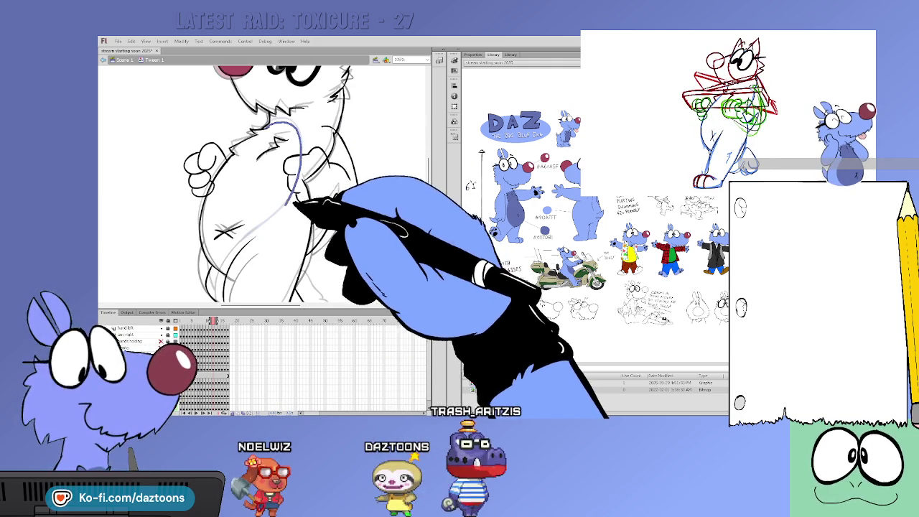
key("period")
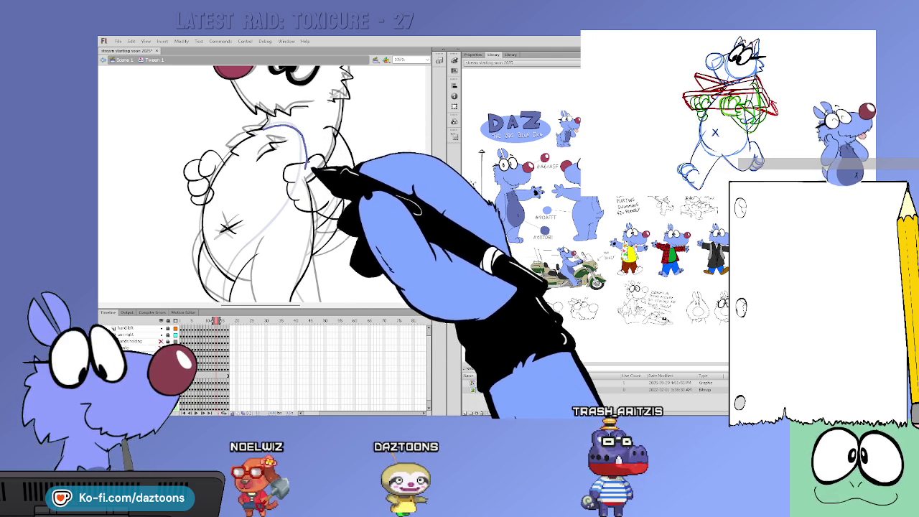
left_click_drag(298, 203, 271, 240)
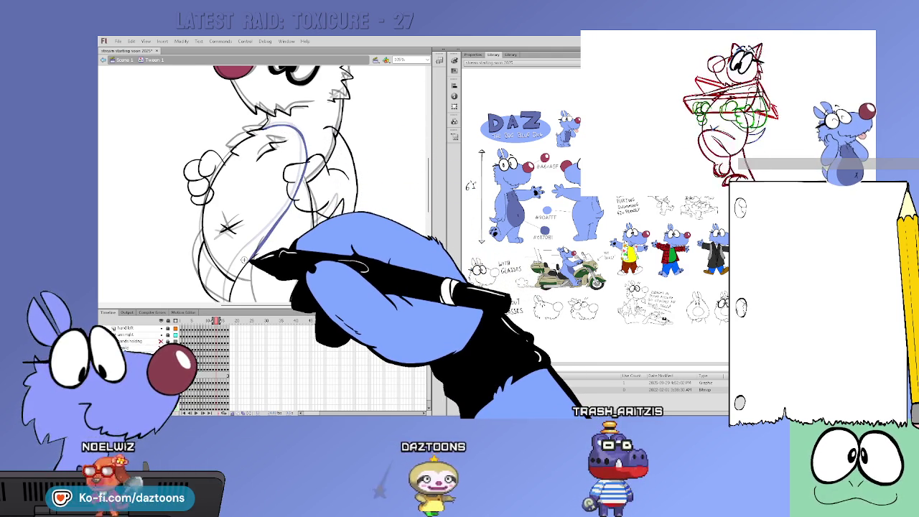
Sketch blue guide curves from the neck down the chest on the next two frames.
key("period")
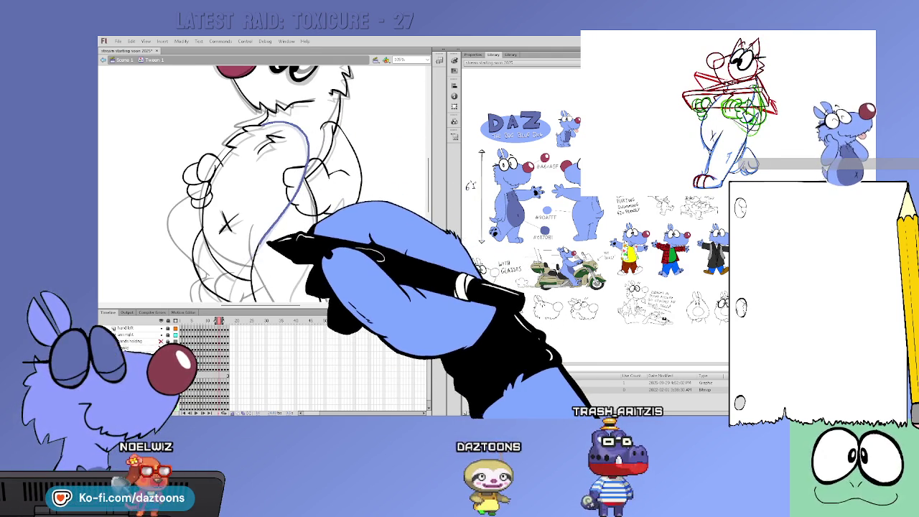
key("period")
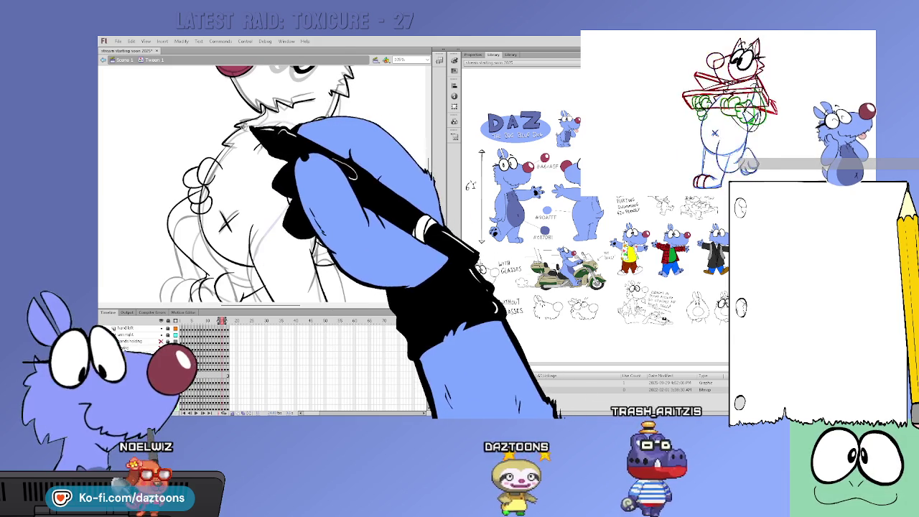
mouse_move(261, 118)
left_mouse_down()
mouse_move(303, 174)
mouse_move(264, 246)
left_mouse_up()
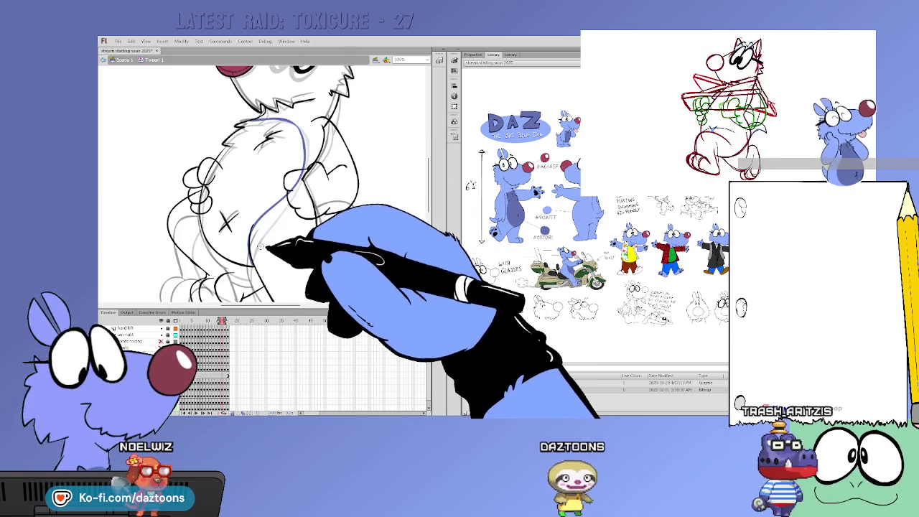
key("period")
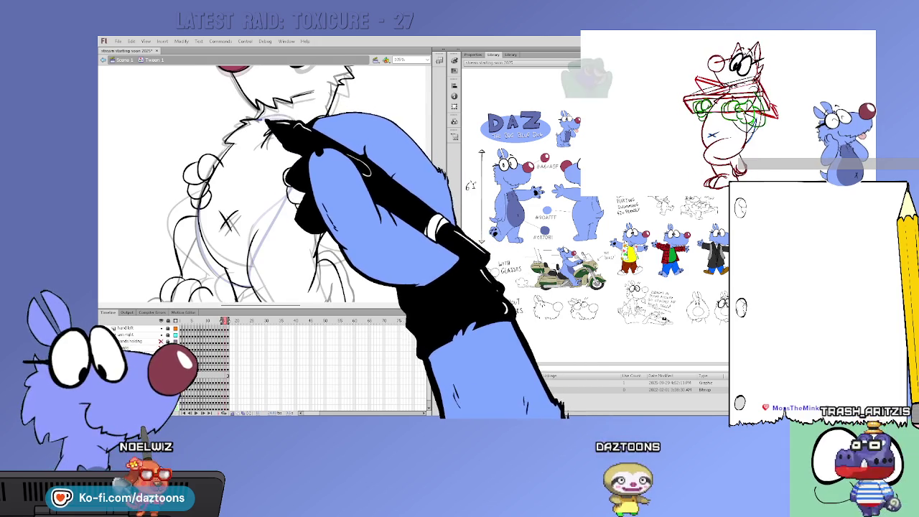
left_click_drag(265, 115, 287, 119)
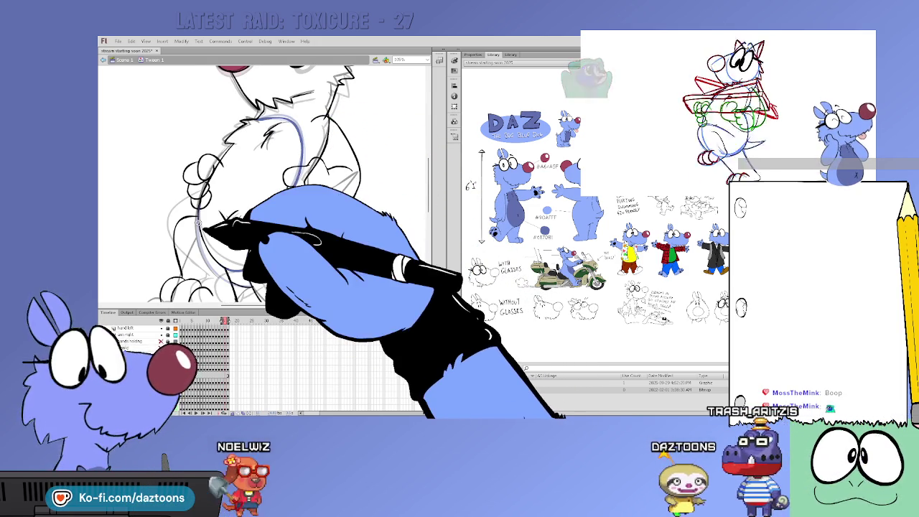
Step back and forth between frames to check the dark blue belly fill.
key("period")
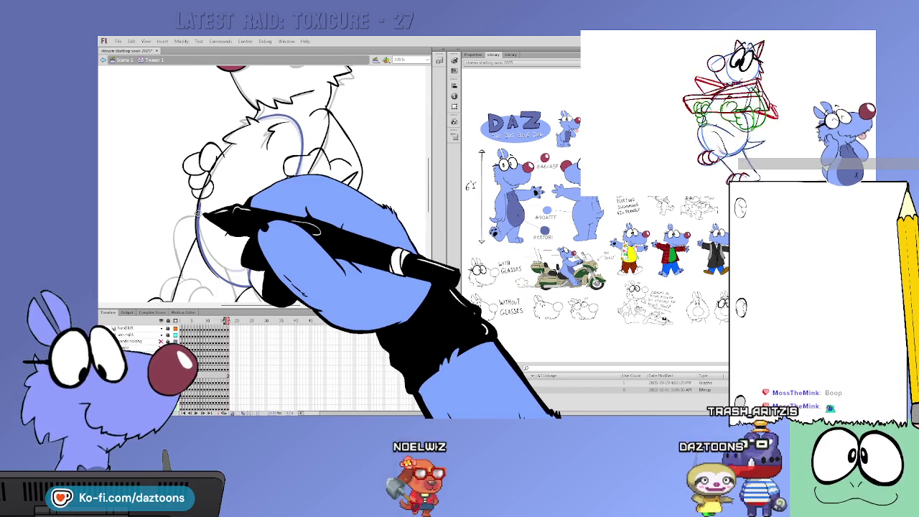
key("comma")
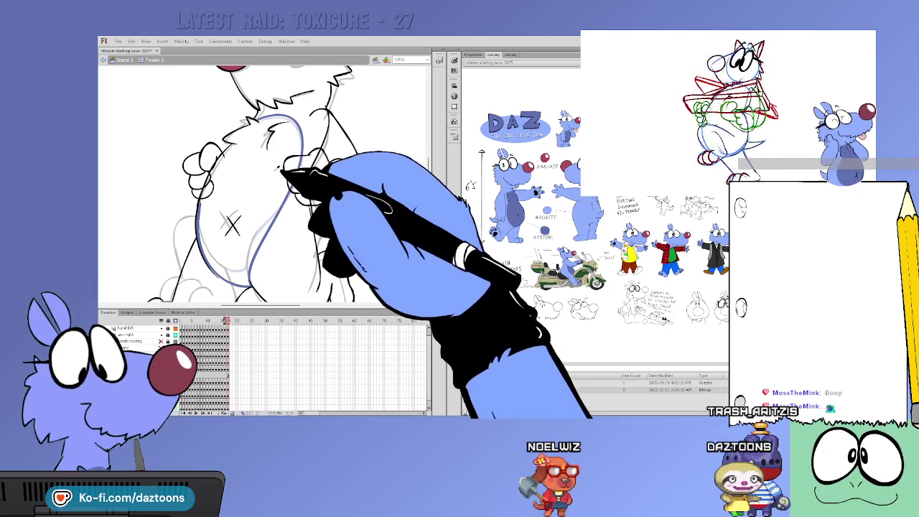
key("comma")
key("comma")
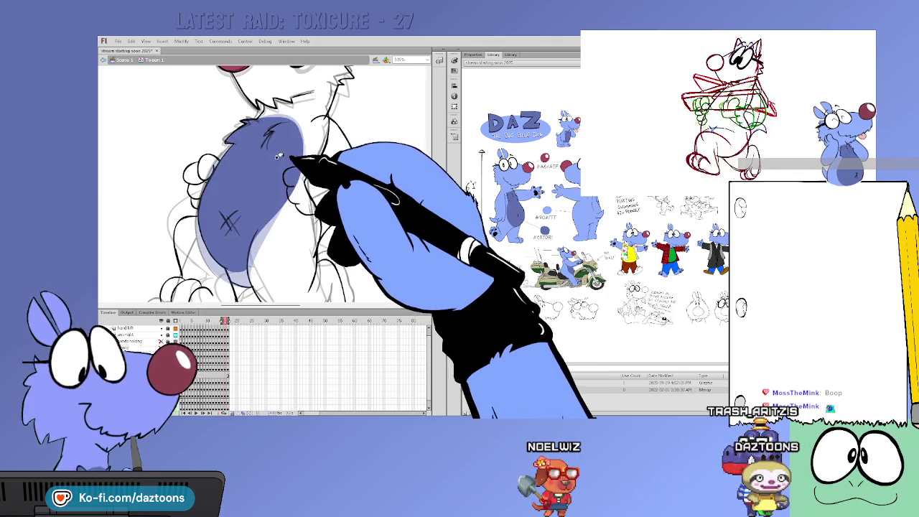
Flip between neighbouring frames to compare the dark blue and onion-skinned belly fills.
key("period")
key("comma")
key("comma")
key("period")
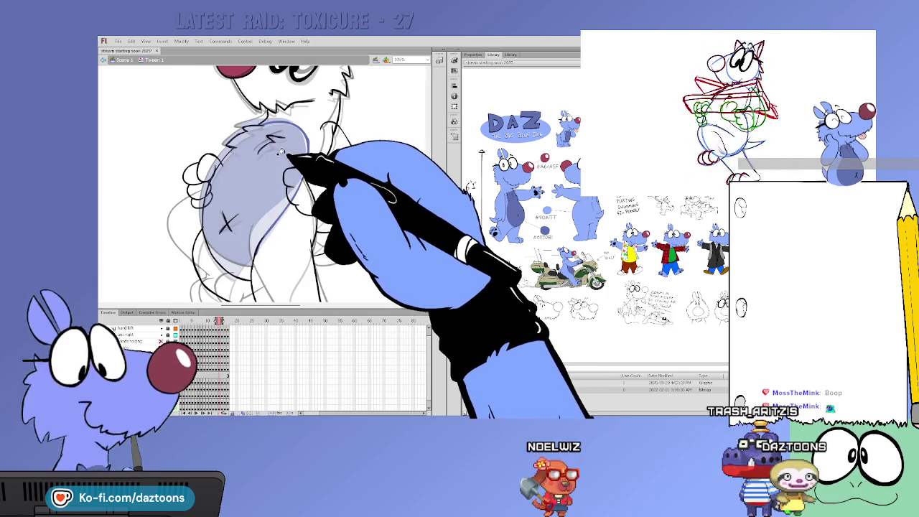
key("comma")
key("period")
key("comma")
key("period")
key("comma")
key("comma")
key("comma")
key("comma")
key("comma")
key("period")
key("comma")
key("comma")
key("comma")
key("period")
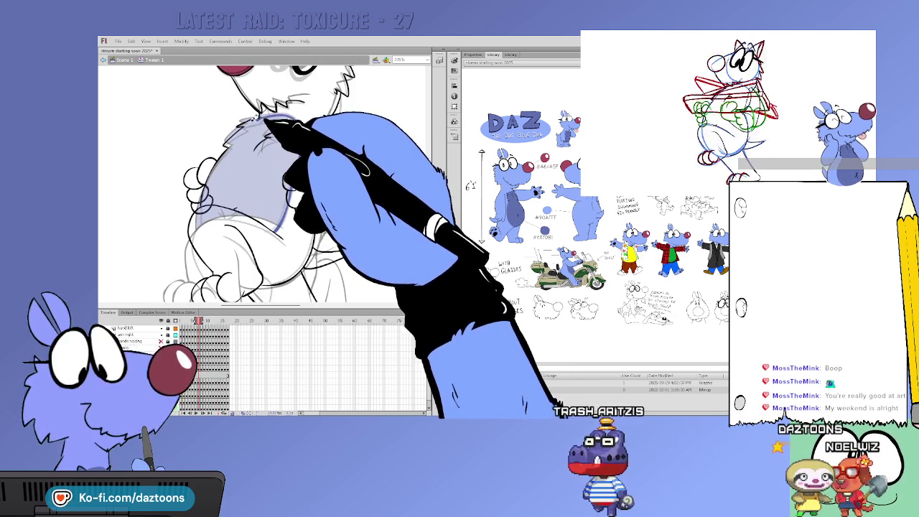
Flip through frames to compare the body, then scrub the playhead several frames ahead.
key("comma")
key("period")
key("comma")
key("comma")
key("comma")
key("period")
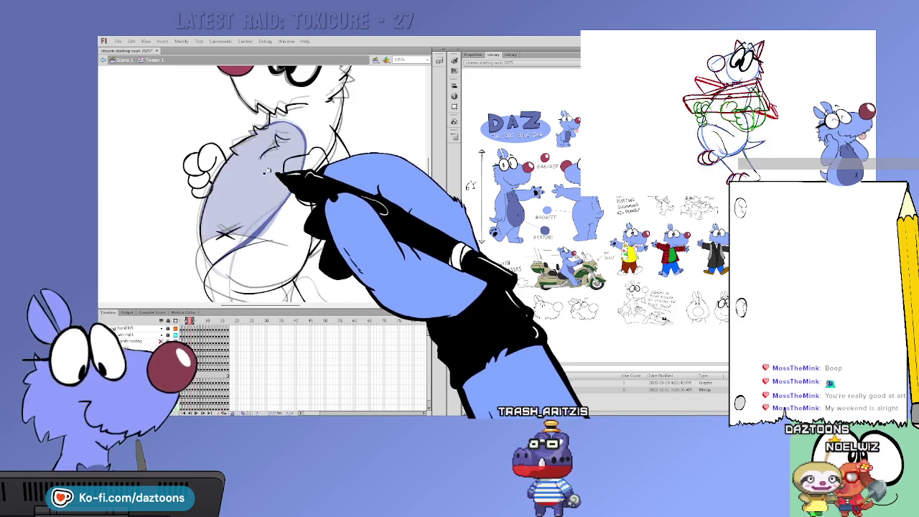
key("comma")
key("period")
key("comma")
key("period")
key("comma")
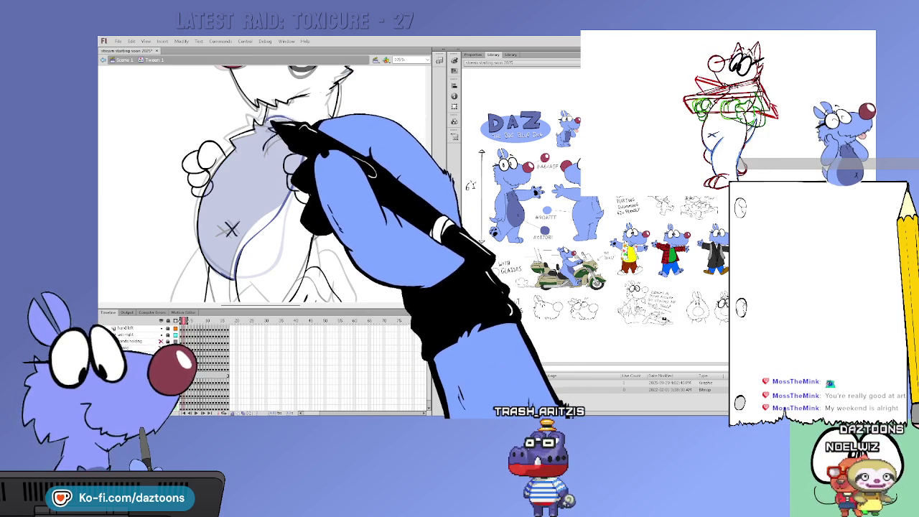
key("period")
key("comma")
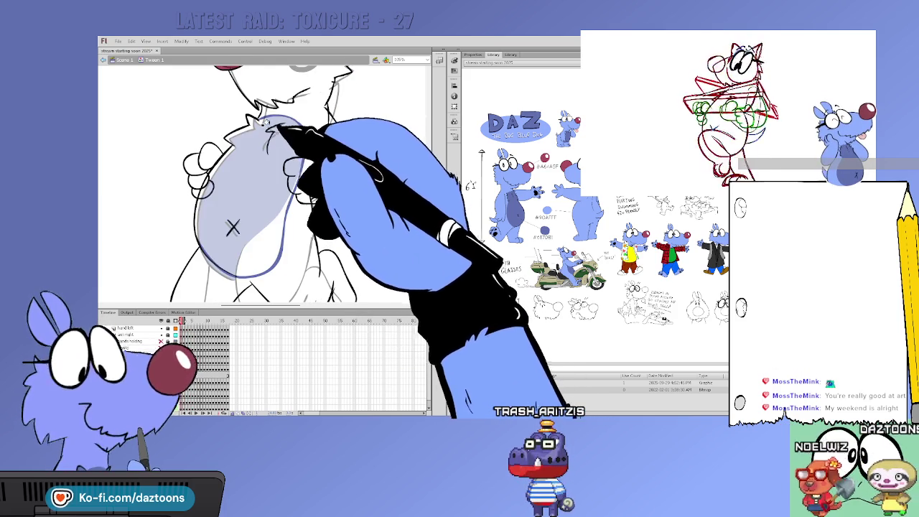
key("period")
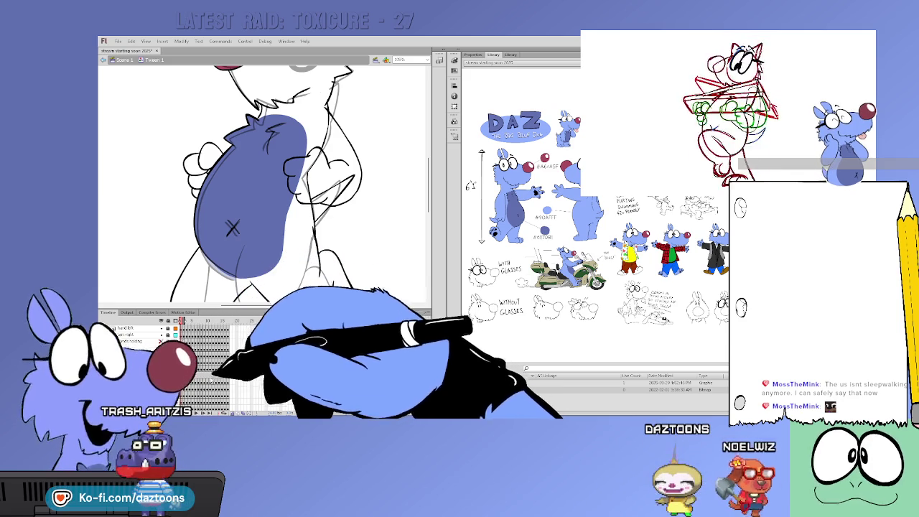
mouse_move(182, 320)
left_mouse_down()
mouse_move(229, 320)
mouse_move(192, 320)
left_mouse_up()
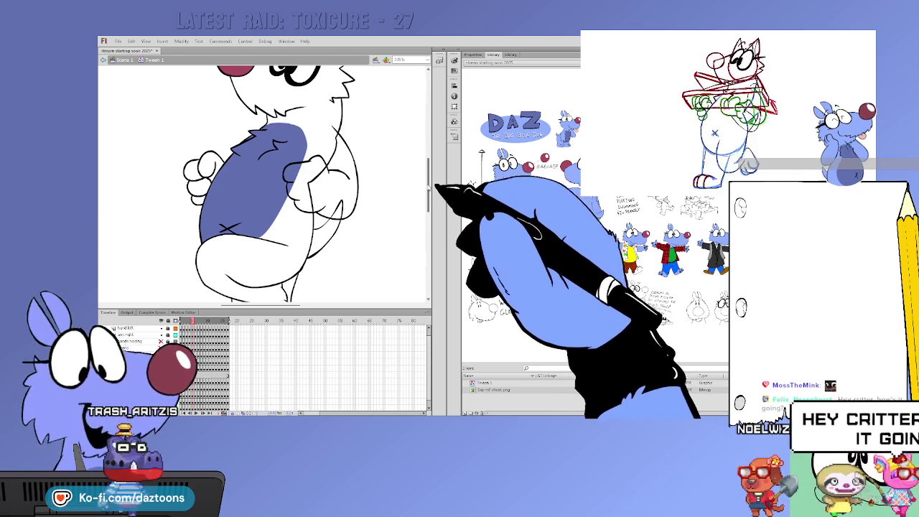
Step between walk frames and play the animation to review the motion.
scroll(423, 167, "up", 3)
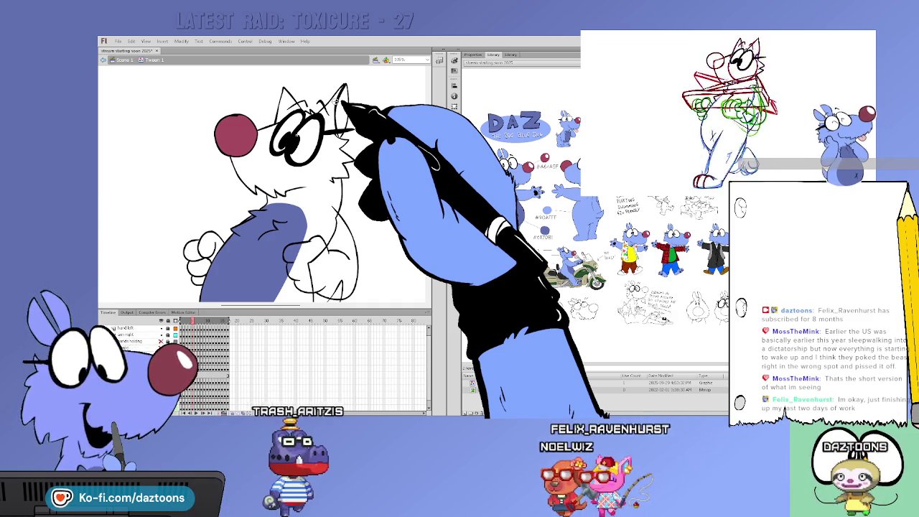
key("period")
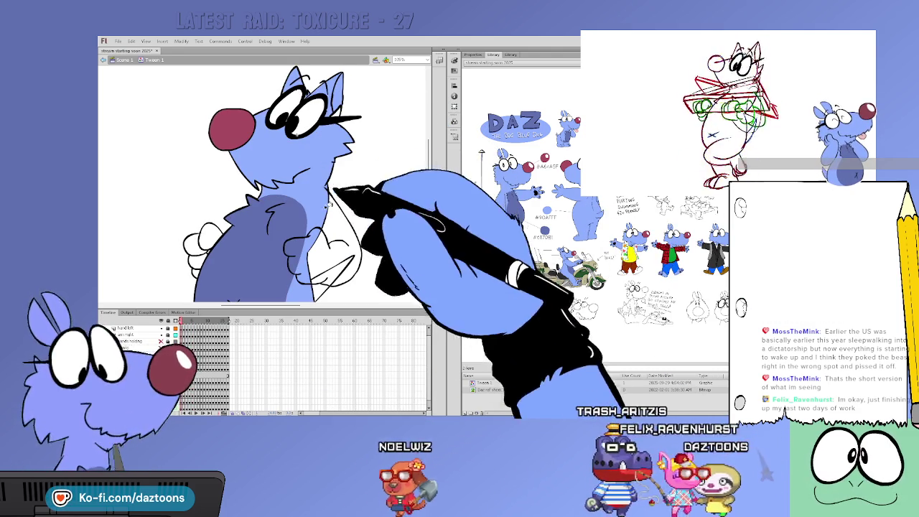
scroll(402, 182, "down", 3)
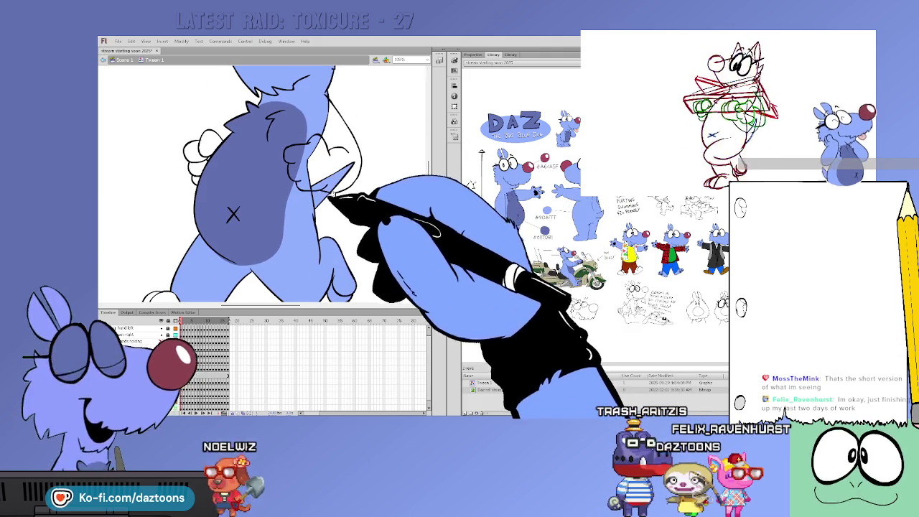
scroll(402, 182, "down", 2)
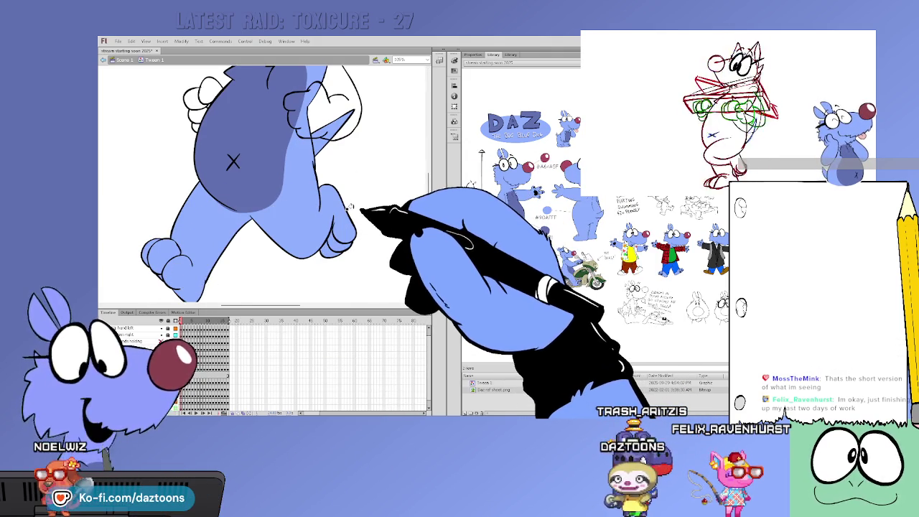
key("period")
key("comma")
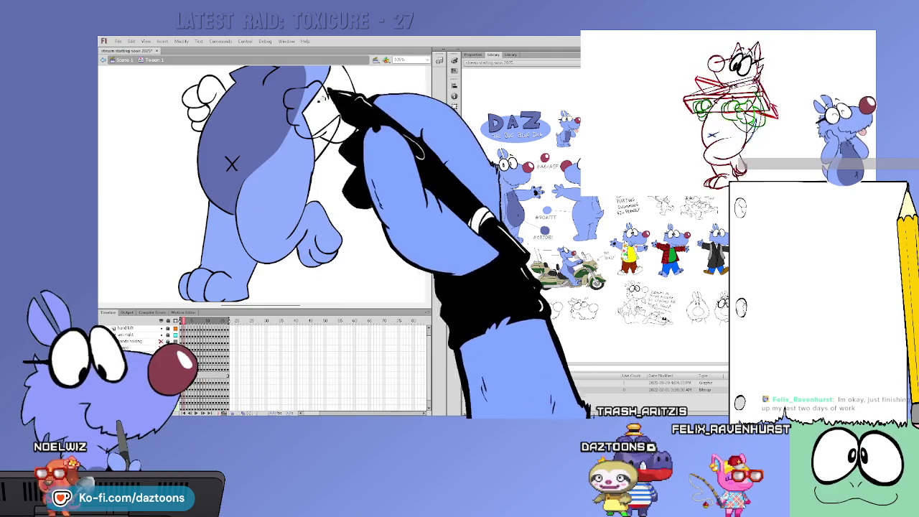
key("Return")
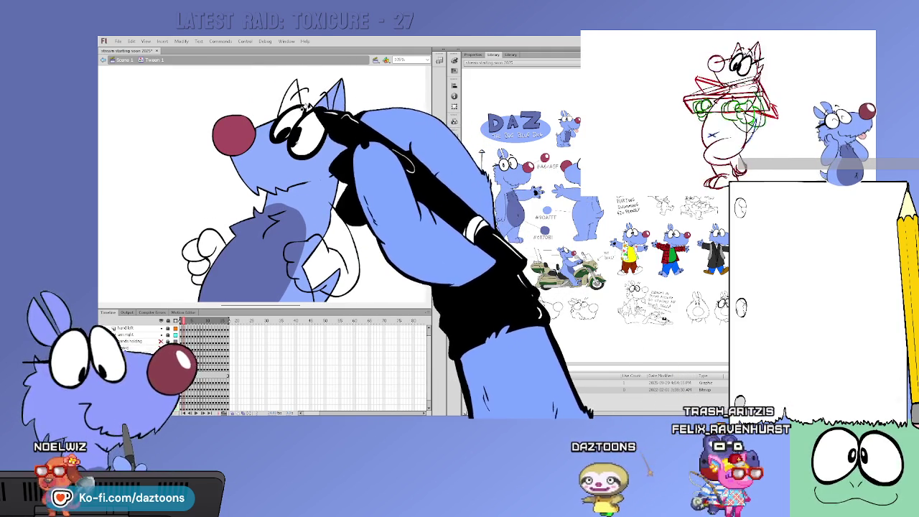
Fill the ear, both feet, body, belly and bent leg light blue on this frame.
left_click(298, 104)
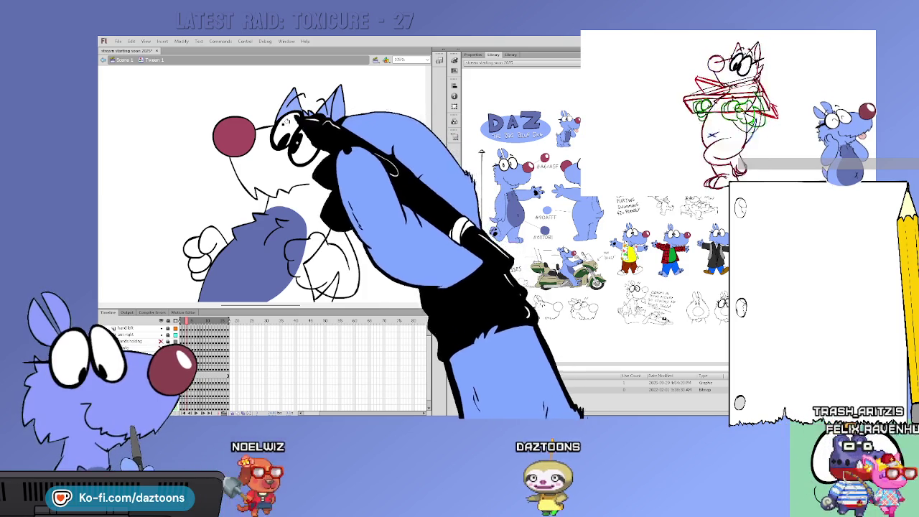
left_click_drag(431, 163, 432, 196)
left_click(214, 267)
left_click(259, 265)
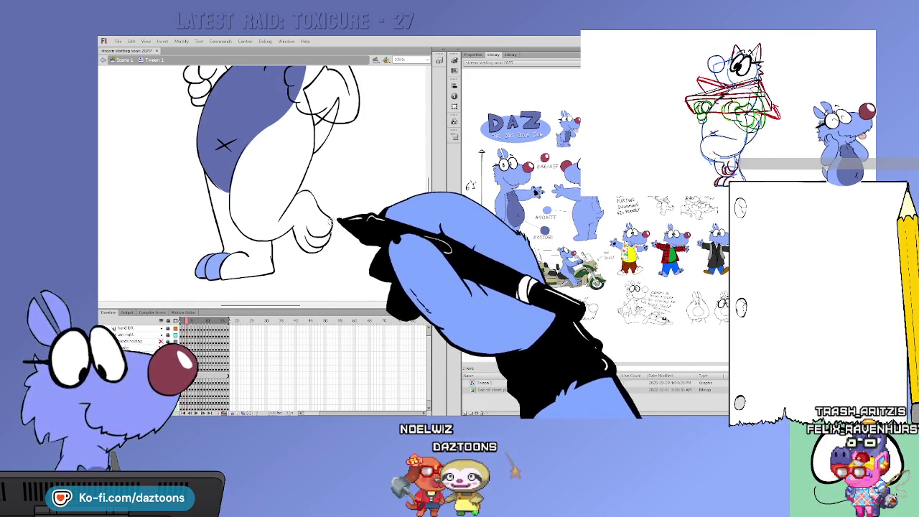
left_click(309, 229)
left_click(258, 179)
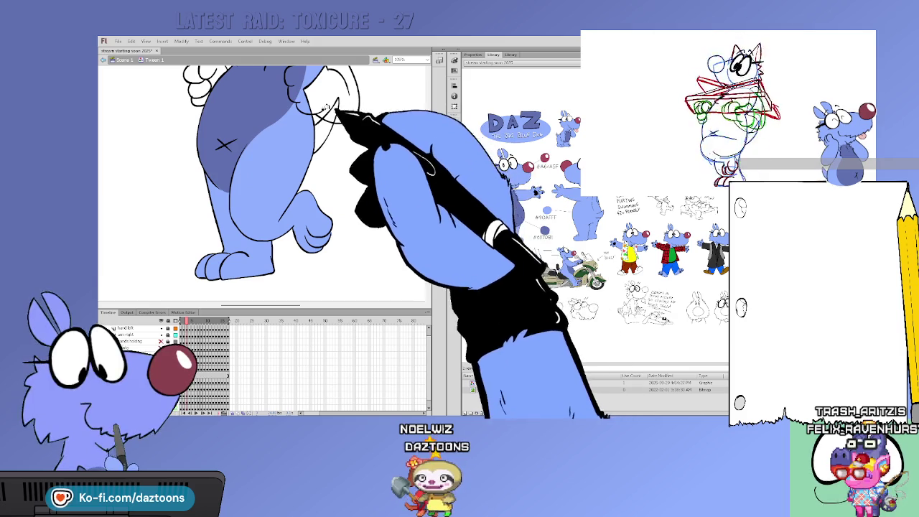
left_click_drag(431, 194, 428, 160)
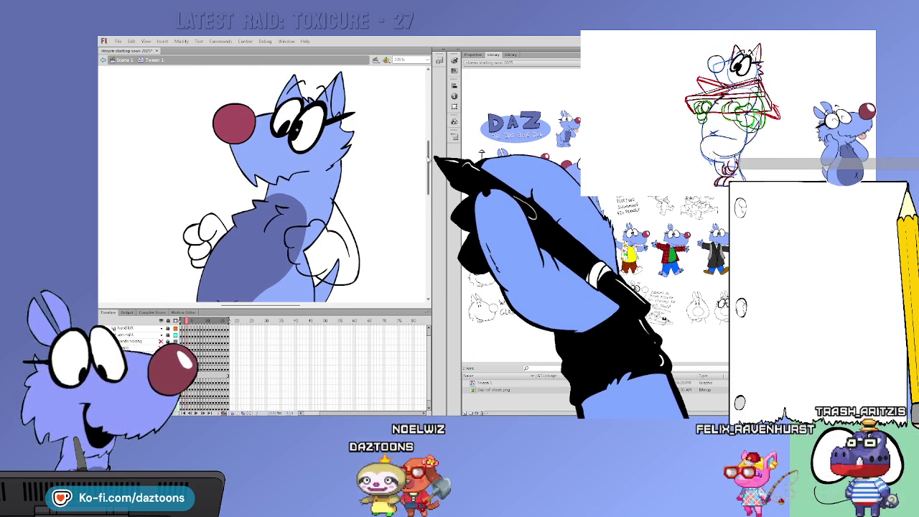
key("ctrl+z")
key("ctrl+z")
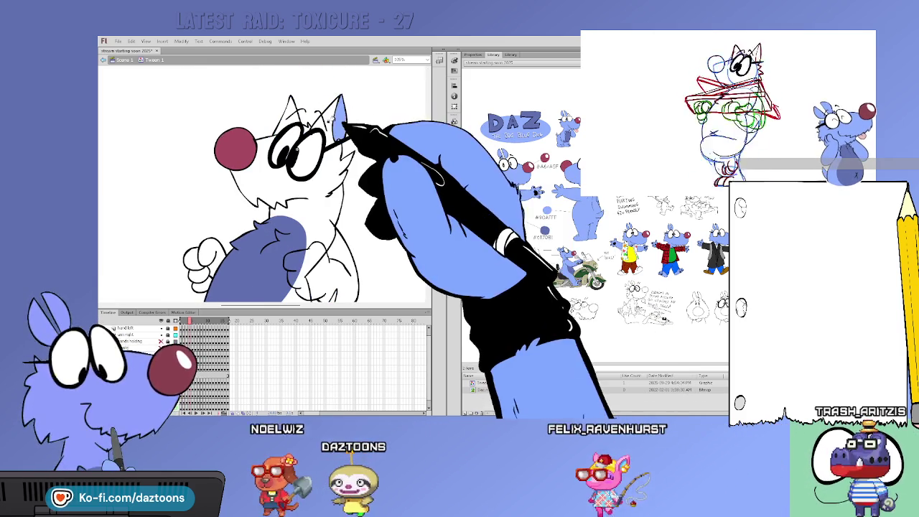
Fill the next frame's ear, head, body, legs and feet light blue, then the following frame's body and legs.
left_click(292, 111)
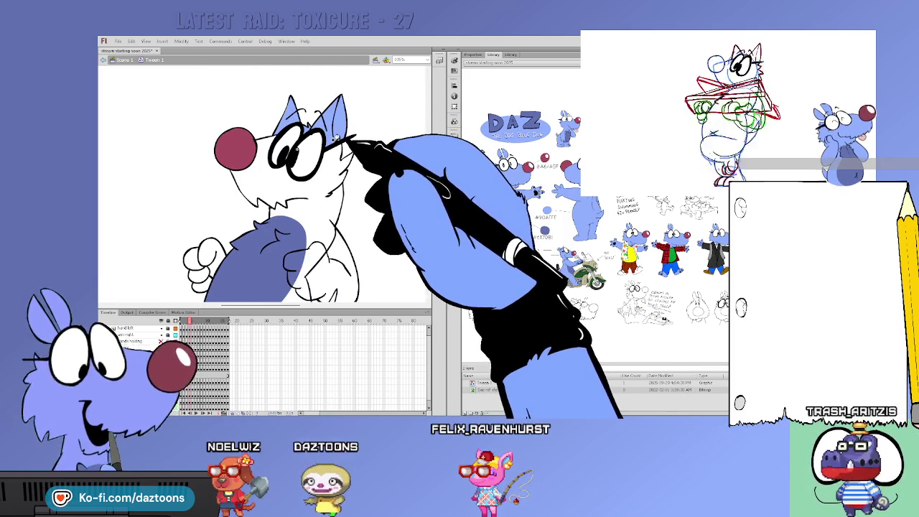
left_click(337, 136)
scroll(313, 215, "down", 3)
left_click(314, 224)
scroll(397, 213, "down", 3)
left_click(213, 264)
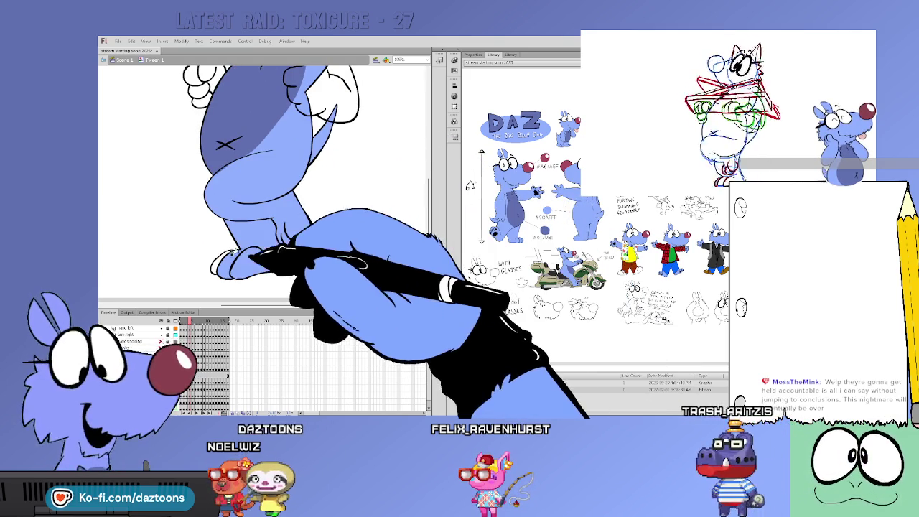
key("period")
left_click(237, 248)
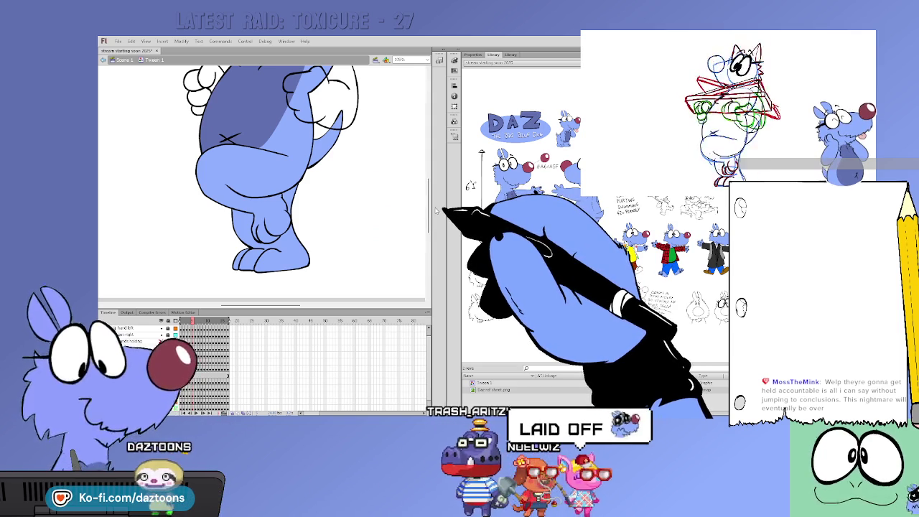
scroll(434, 205, "up", 3)
Step ahead a few frames and fill the mouse's white leg and paw light blue.
scroll(402, 173, "up", 3)
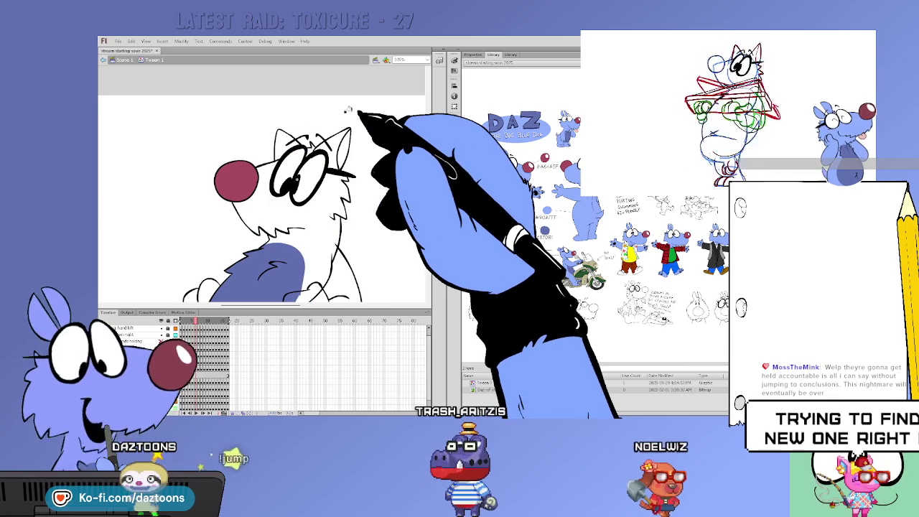
key(".")
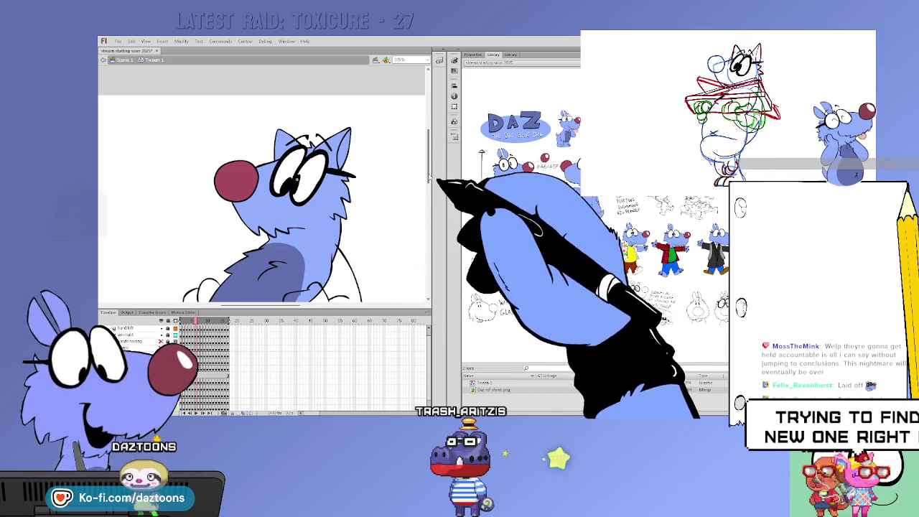
scroll(266, 183, "down", 5)
key(".")
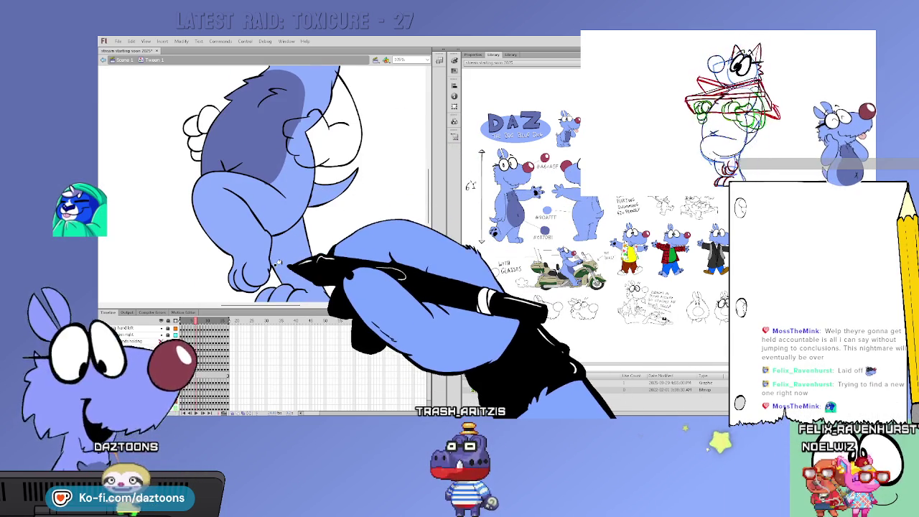
key(".")
left_click(285, 256)
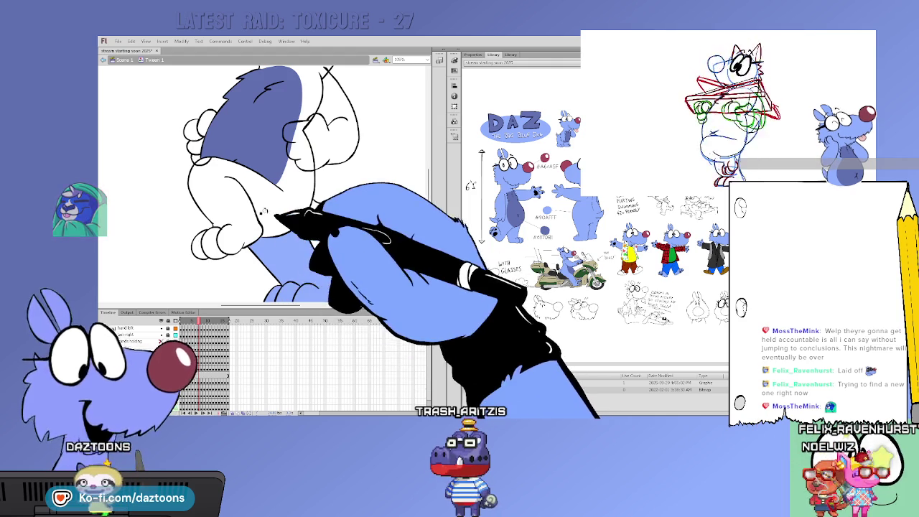
left_click(209, 242)
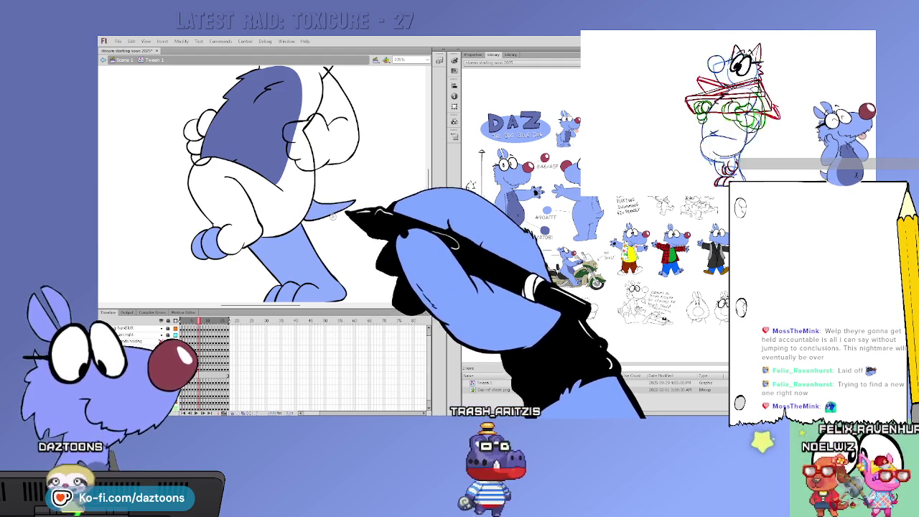
Scroll around the stage, then fill the ears and top of the head blue.
scroll(266, 183, "up", 2)
left_click_drag(426, 187, 376, 157)
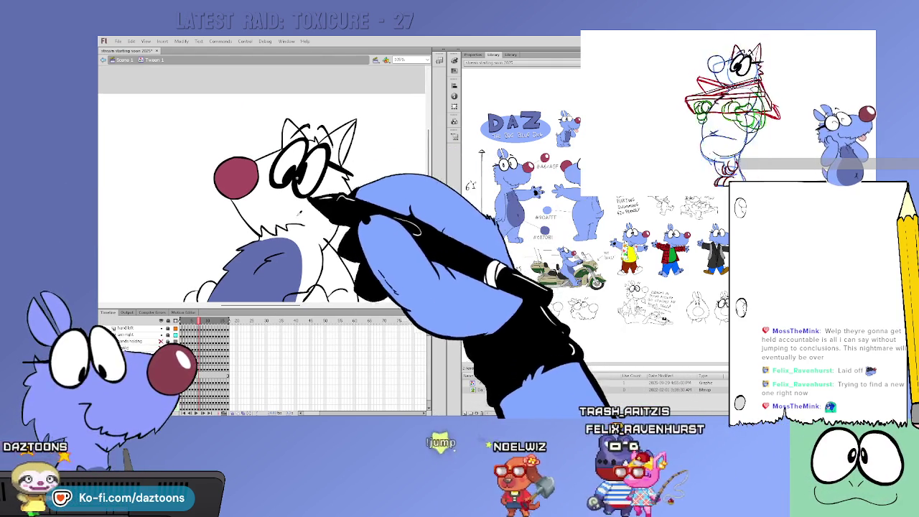
scroll(262, 183, "down", 5)
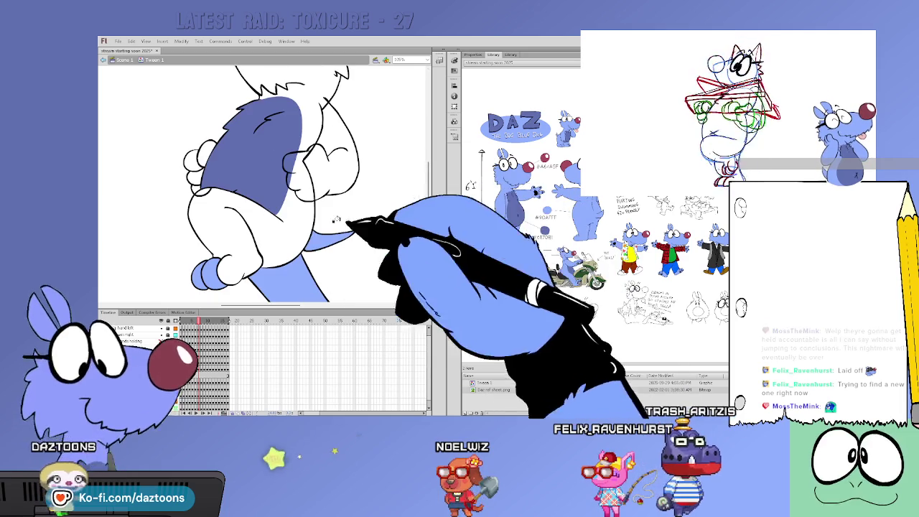
scroll(262, 183, "up", 5)
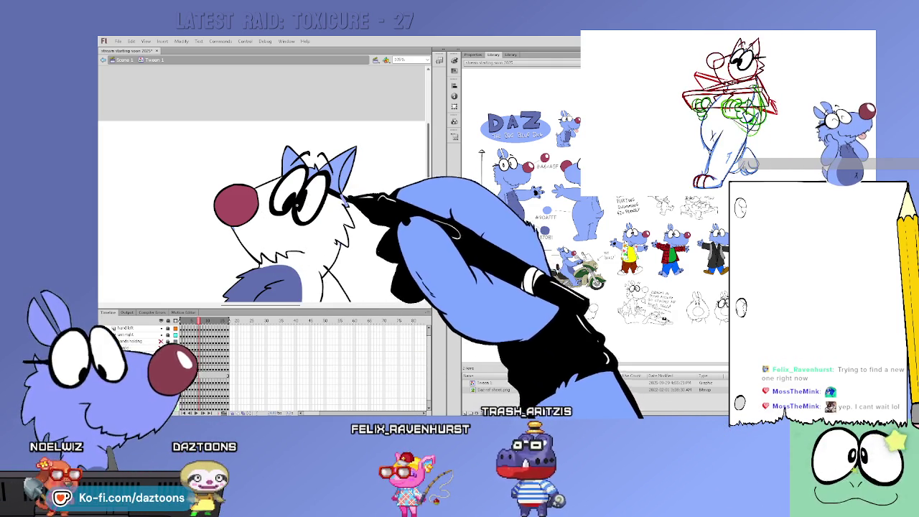
left_click_drag(430, 177, 433, 198)
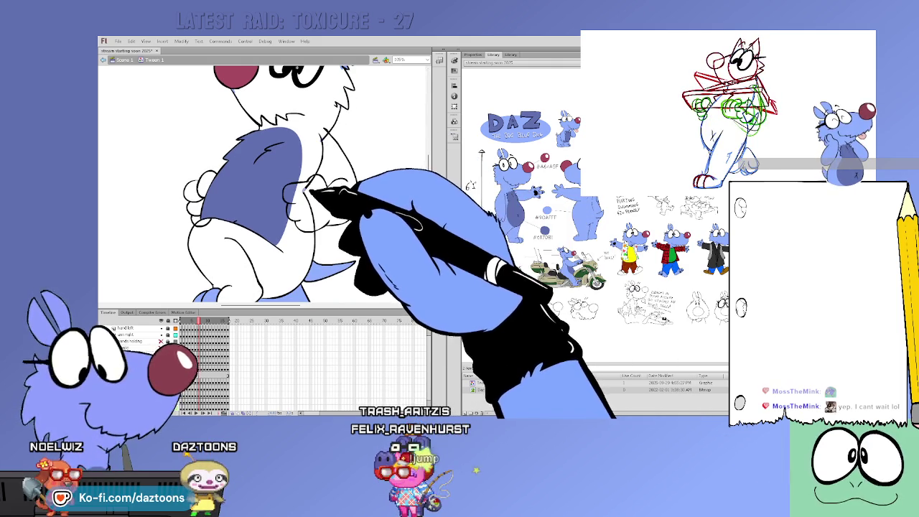
scroll(392, 205, "down", 5)
scroll(392, 205, "up", 3)
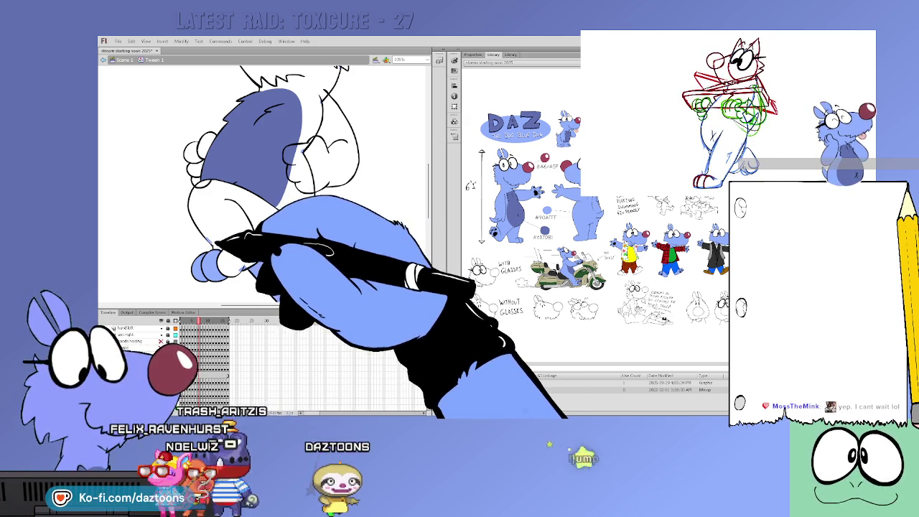
scroll(235, 237, "up", 3)
scroll(287, 215, "up", 3)
scroll(323, 208, "up", 2)
scroll(362, 216, "up", 2)
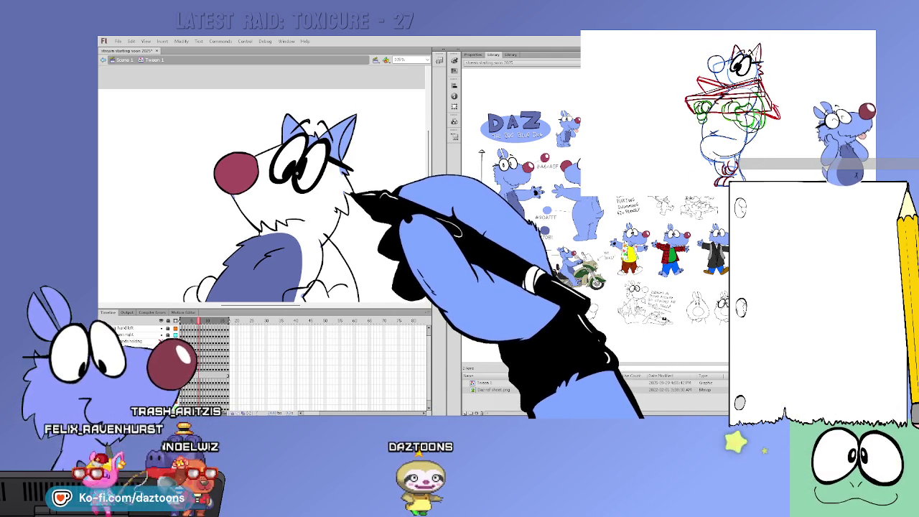
scroll(427, 183, "down", 5)
scroll(431, 186, "down", 2)
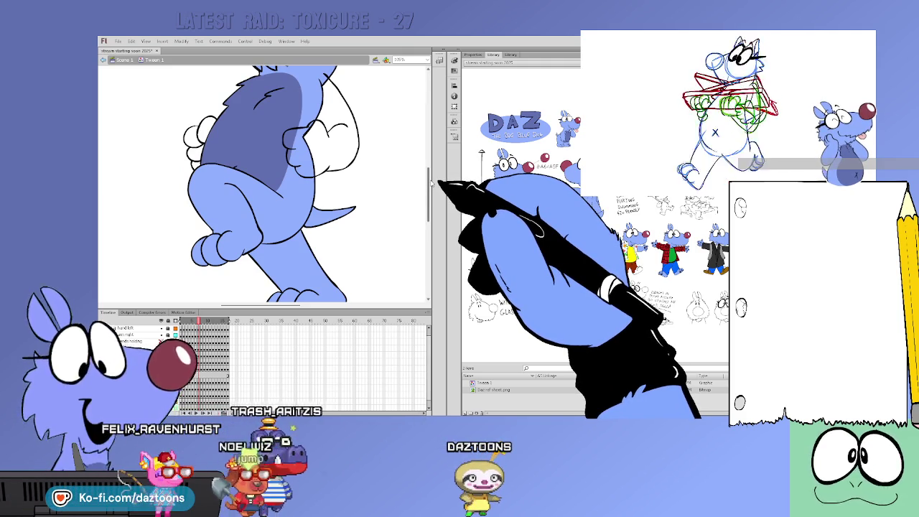
scroll(431, 165, "up", 5)
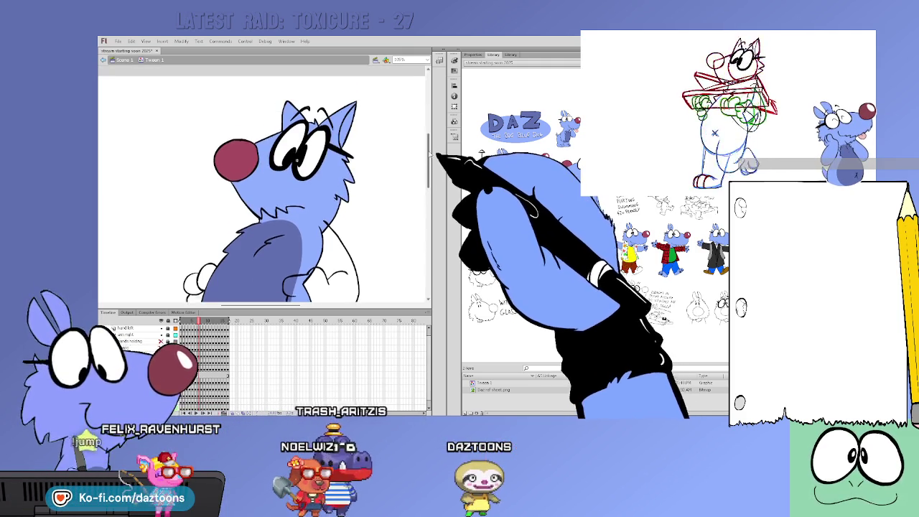
left_click(343, 111)
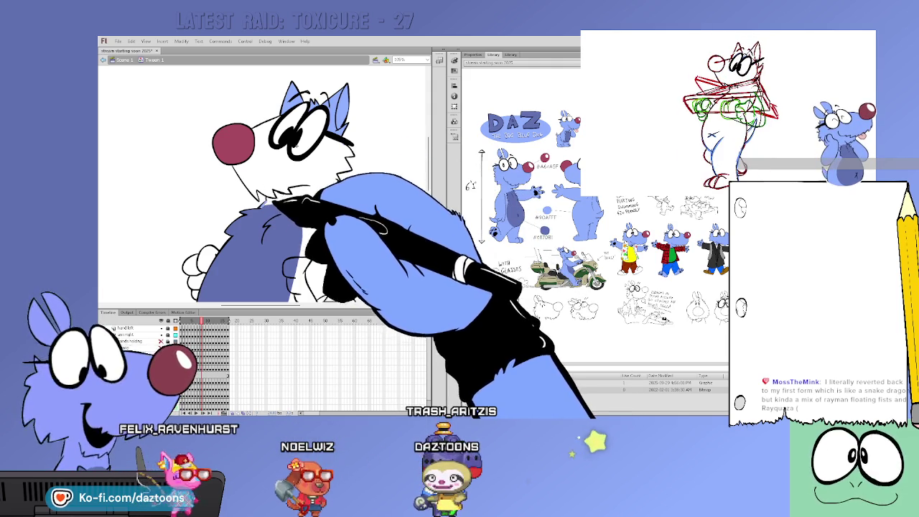
Advance to the next uncoloured frame and fill the mouse's lower body blue.
left_click_drag(436, 154, 434, 193)
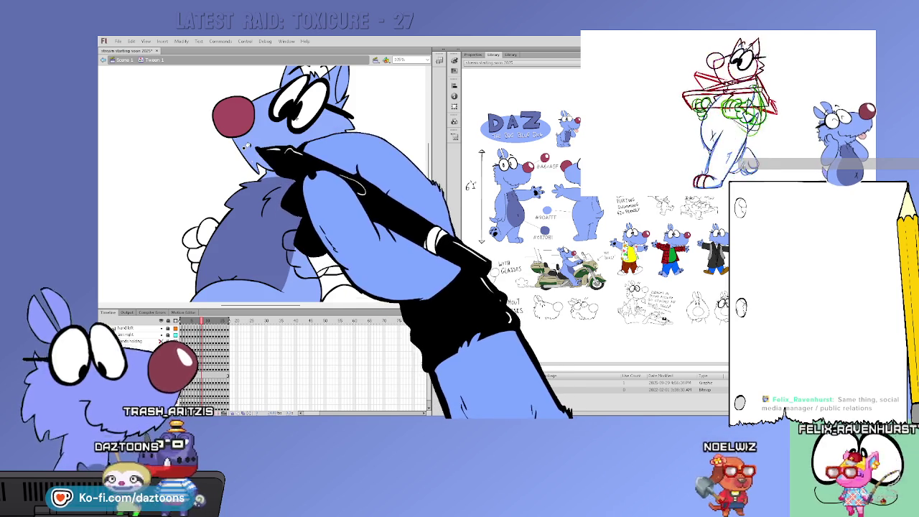
scroll(435, 172, "down", 5)
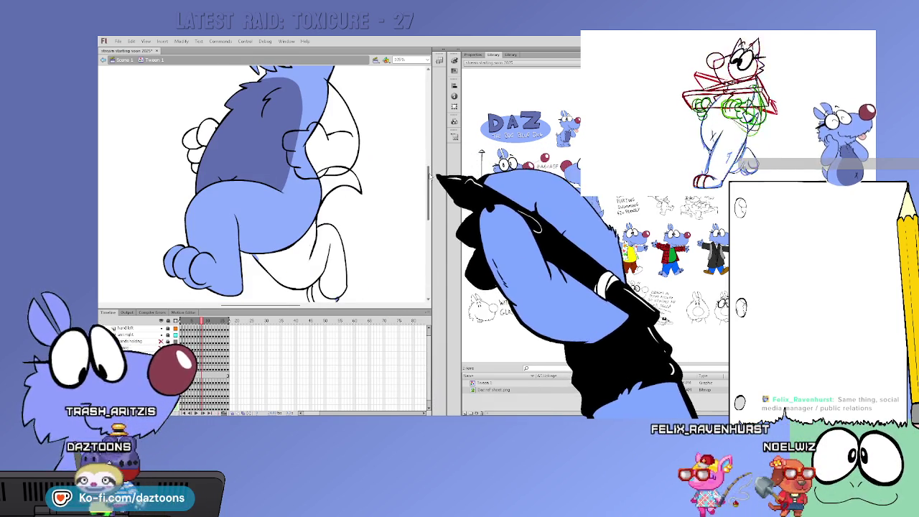
scroll(427, 190, "down", 3)
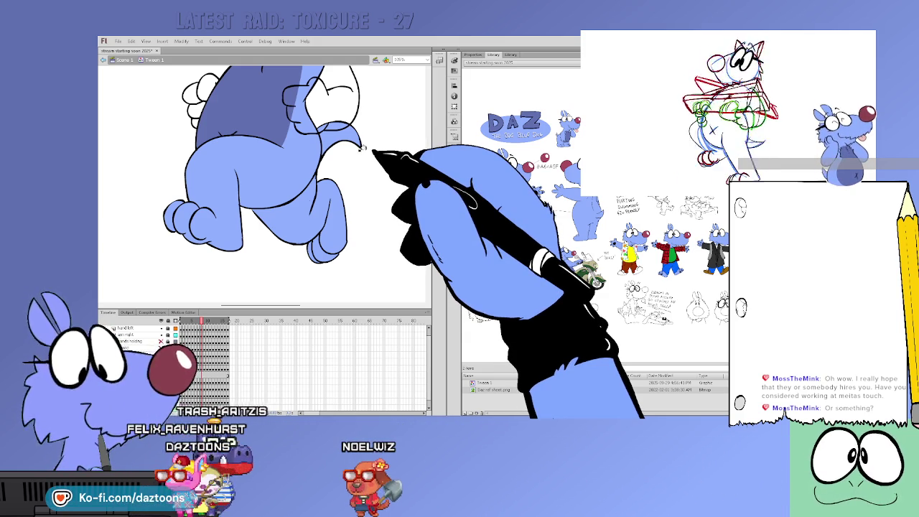
key("period")
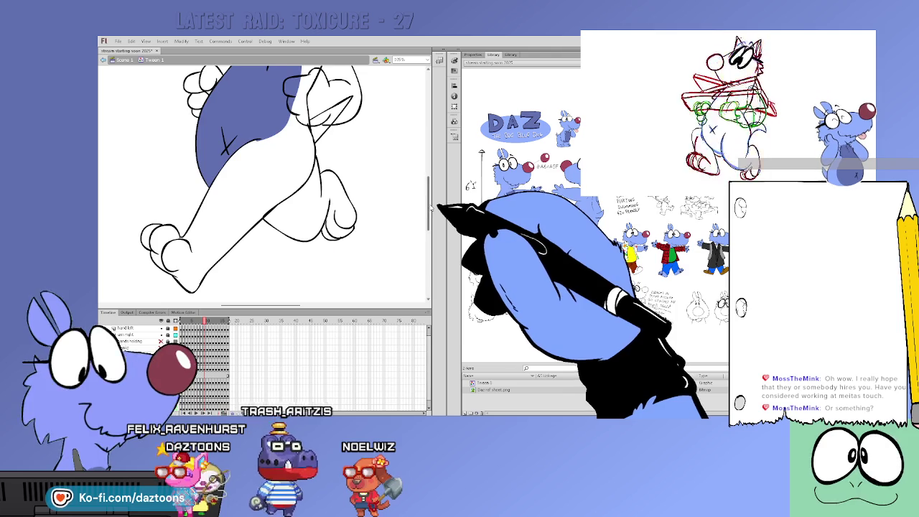
left_click(273, 230)
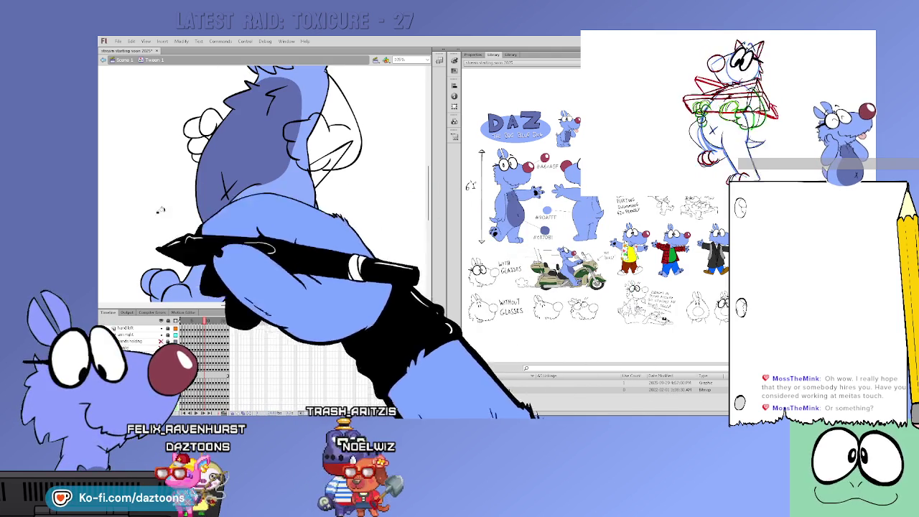
On the following frame, fill the ear tip and left ear blue.
scroll(265, 187, "up", 5)
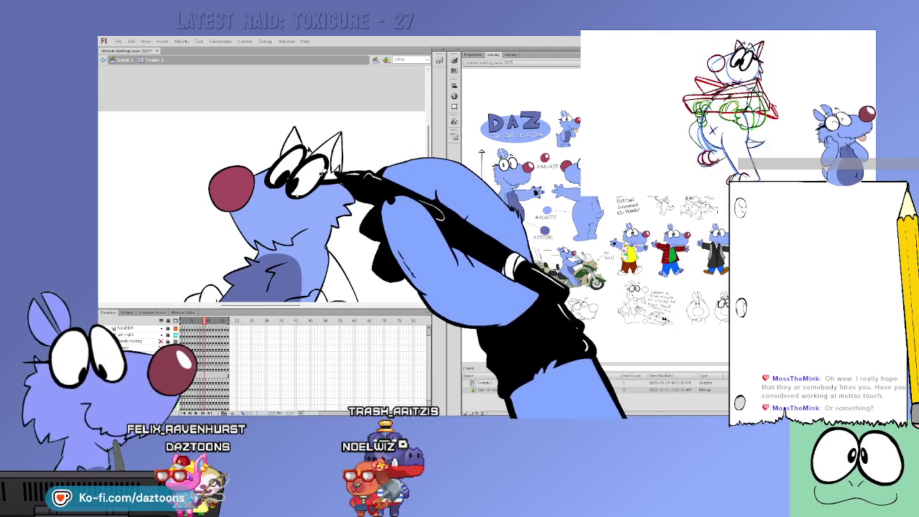
key("period")
left_click(332, 149)
left_click(303, 153)
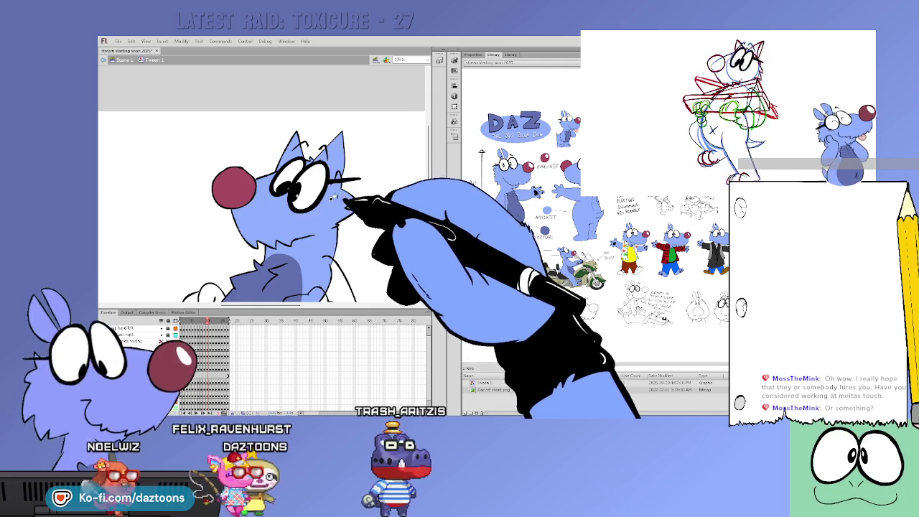
left_click_drag(428, 150, 429, 203)
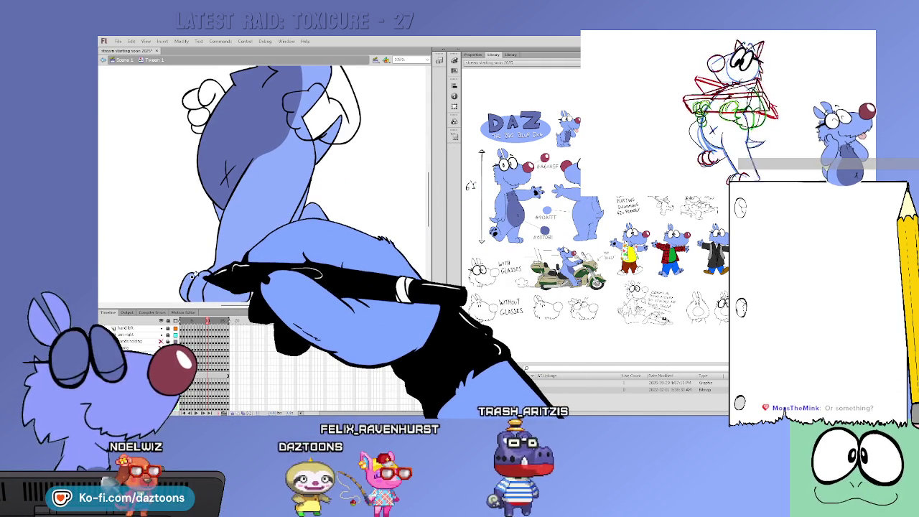
Undo the stray upper-body fill and fill the foot and lower leg blue.
key("ctrl+z")
left_click(212, 291)
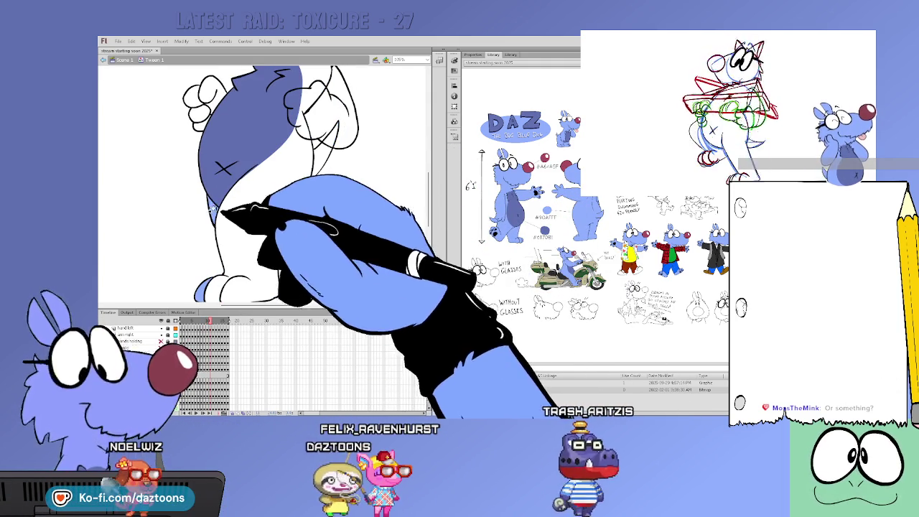
left_click(308, 237)
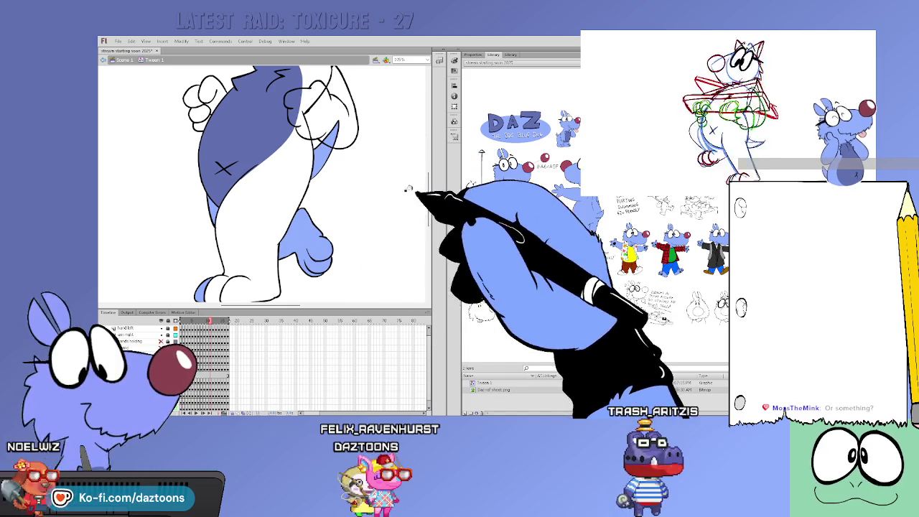
mouse_move(430, 188)
left_mouse_down()
mouse_move(431, 201)
mouse_move(418, 153)
left_mouse_up()
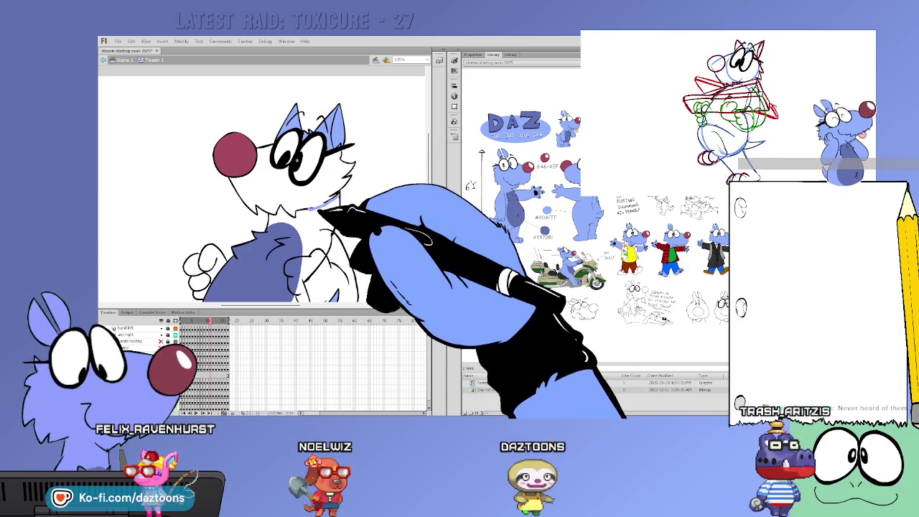
Fill the neck light blue, redraw the cheek and chin contour, and fill the cheek.
left_click(324, 204)
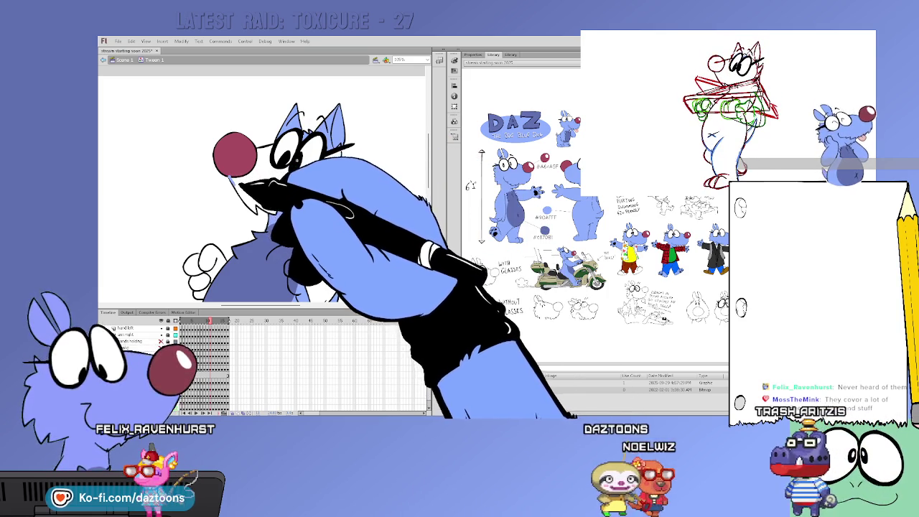
left_click_drag(250, 189, 318, 182)
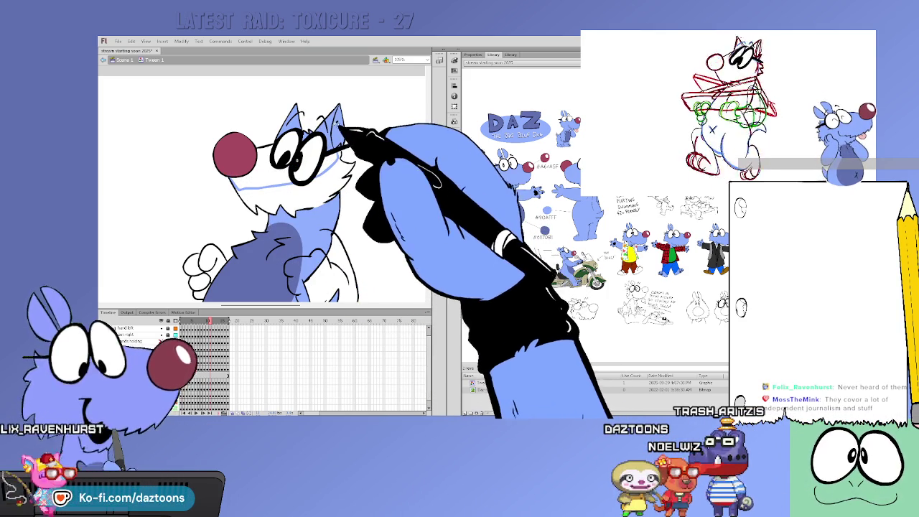
left_click_drag(309, 167, 313, 206)
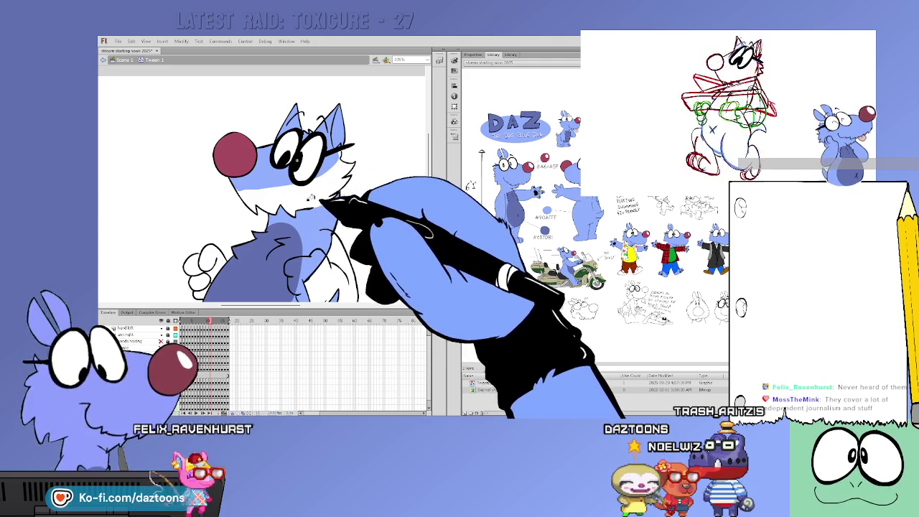
left_click(322, 187)
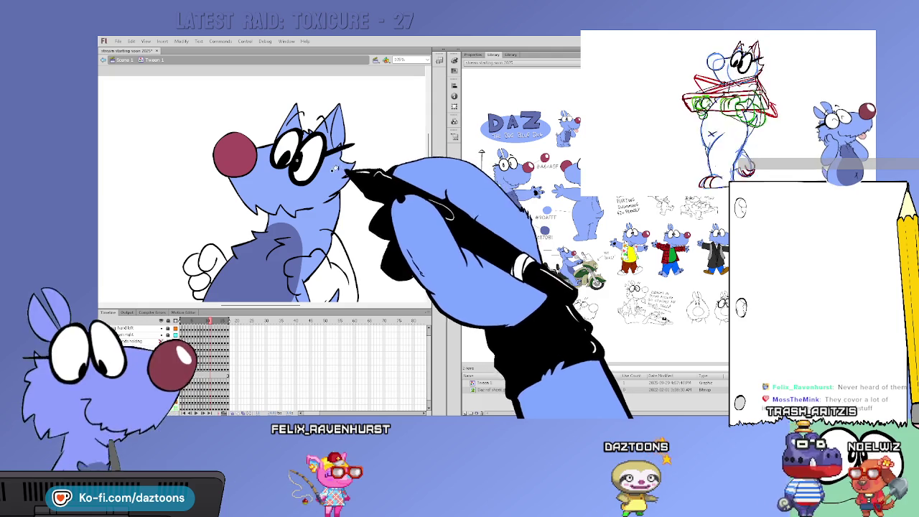
On the next frame, fill the mouse's leg and the arm-and-tail shape blue.
key(".")
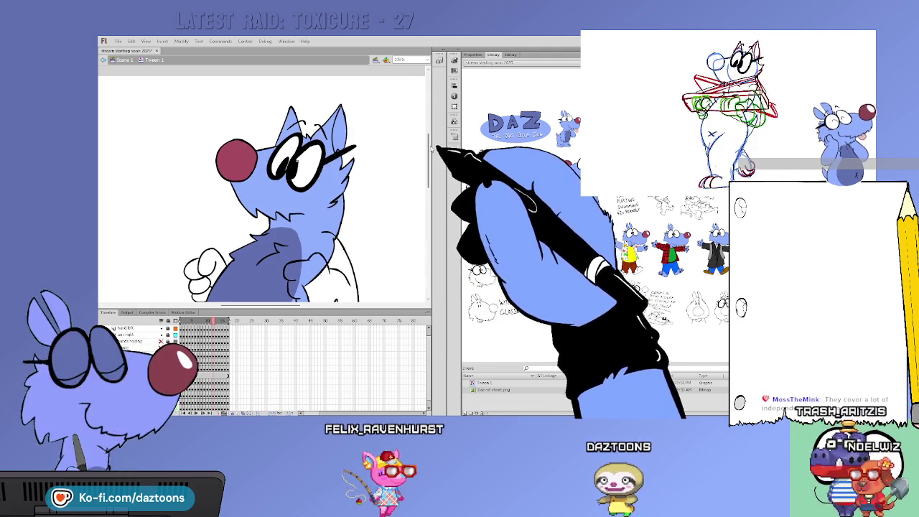
scroll(308, 194, "down", 5)
left_click(219, 172)
left_click(323, 129)
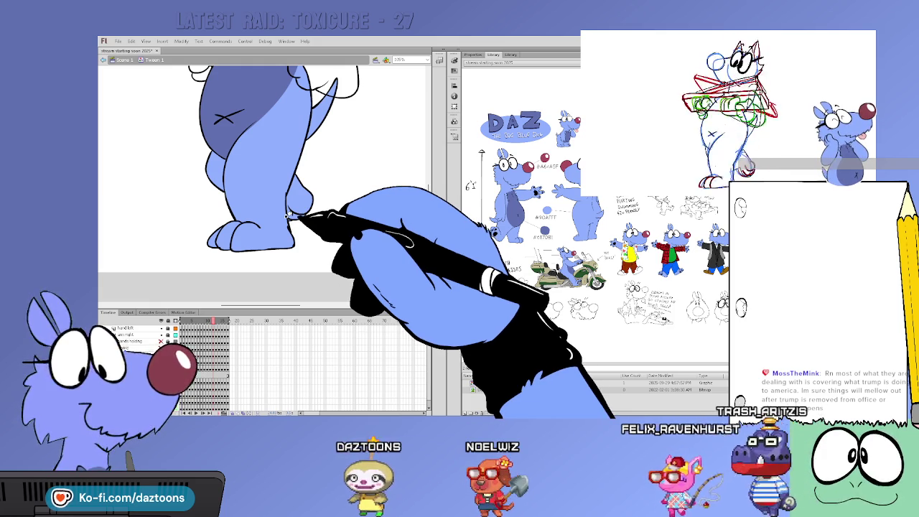
left_click_drag(429, 237, 428, 169)
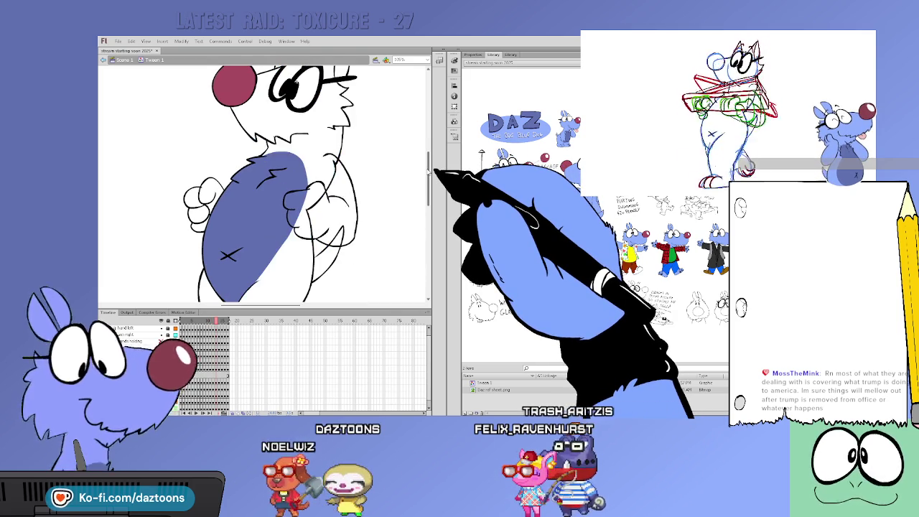
left_click_drag(429, 170, 428, 140)
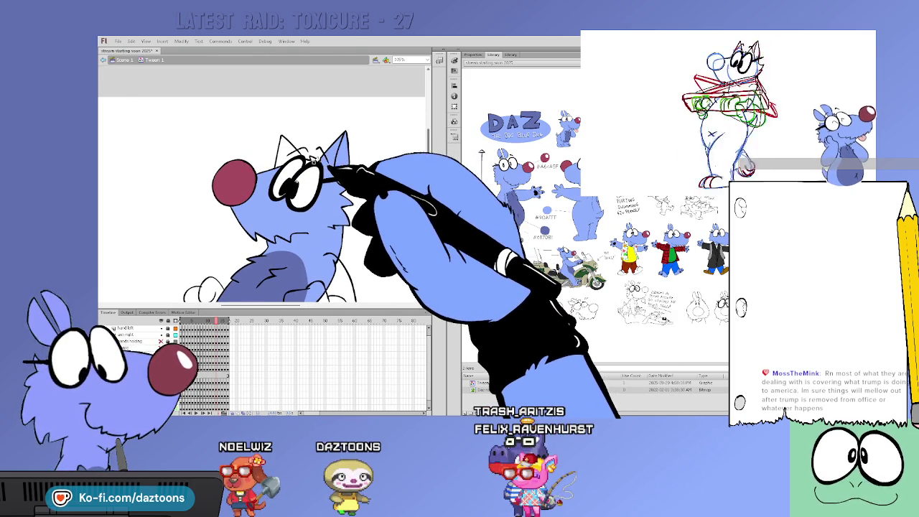
Scroll over the fully coloured mouse frame, then scrub the timeline back to preview the coloured frames.
left_click_drag(429, 148, 429, 180)
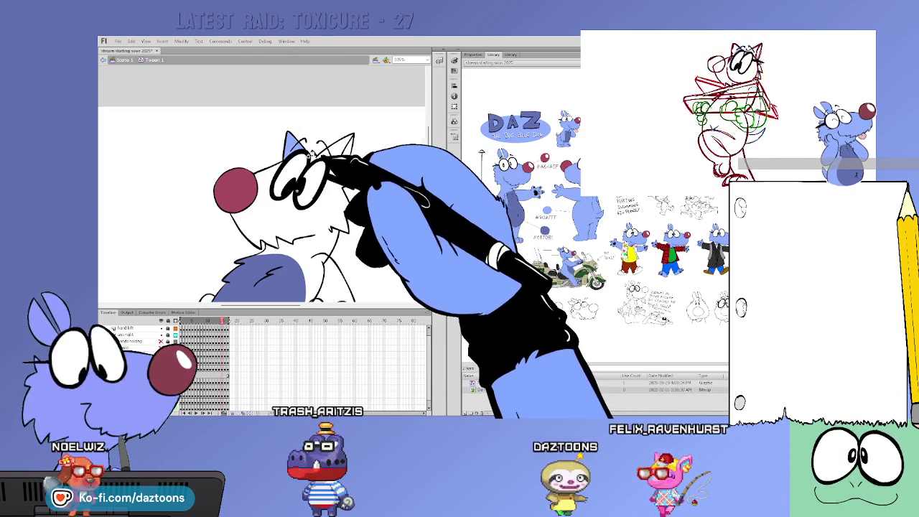
left_click_drag(429, 165, 427, 215)
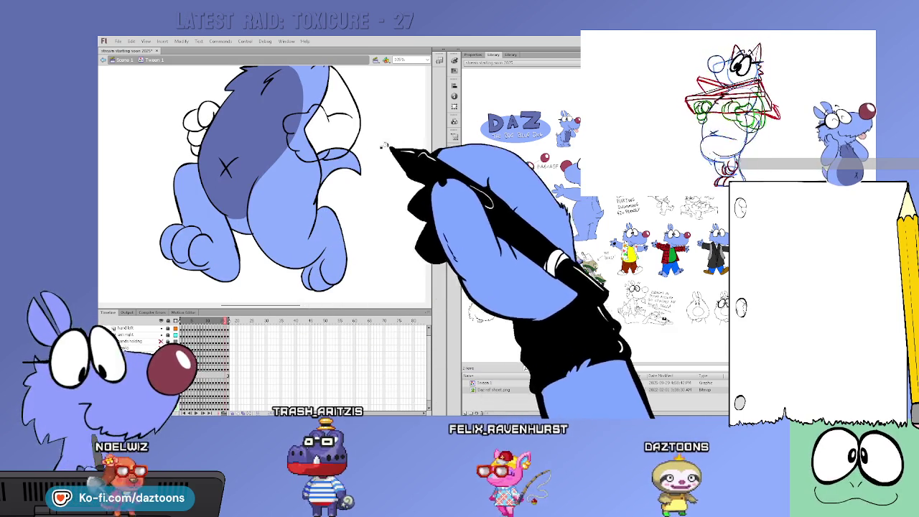
left_click_drag(429, 186, 428, 162)
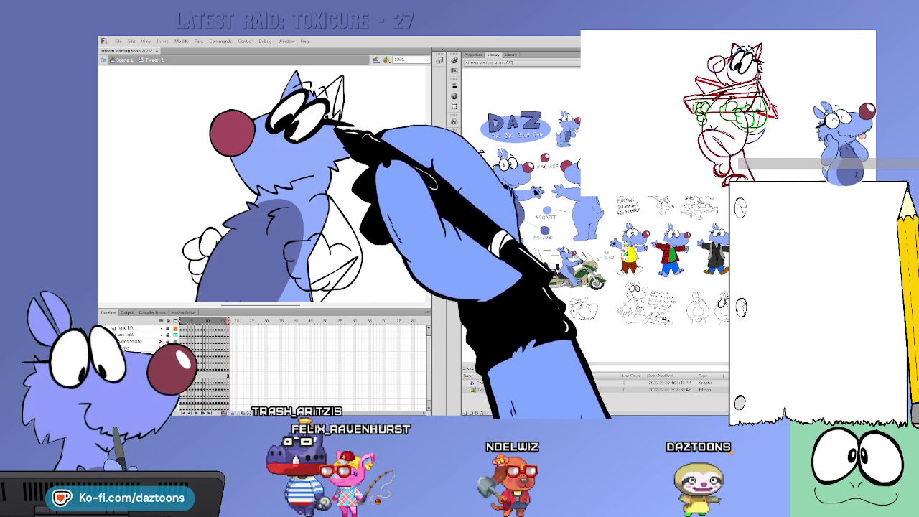
left_click_drag(429, 161, 429, 186)
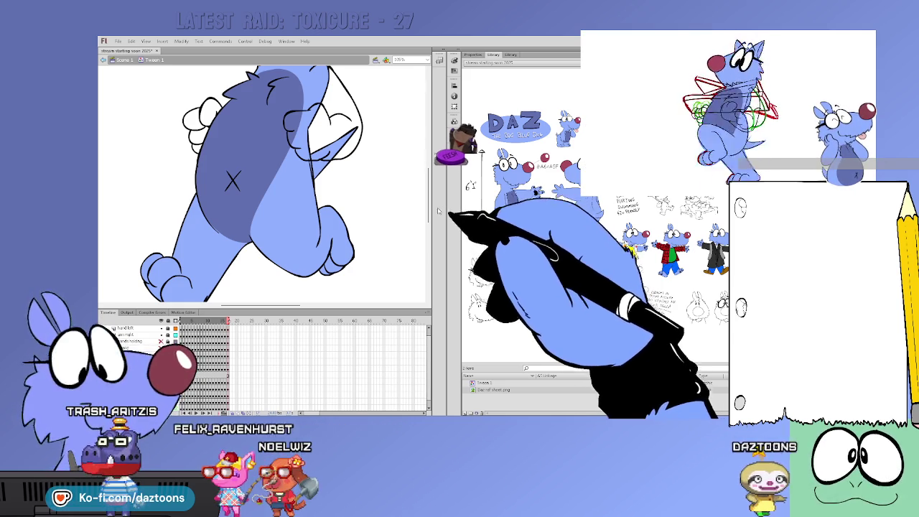
scroll(430, 210, "up", 2)
left_click_drag(429, 210, 429, 193)
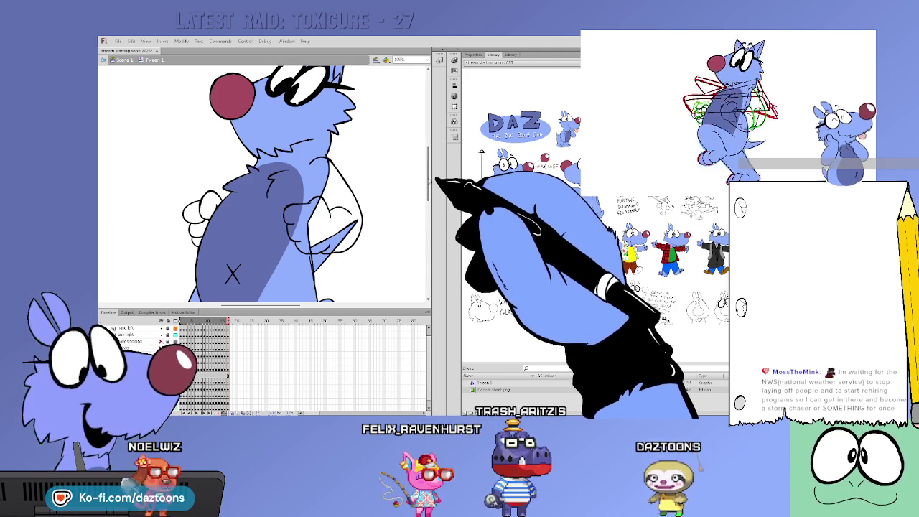
left_click_drag(211, 319, 195, 319)
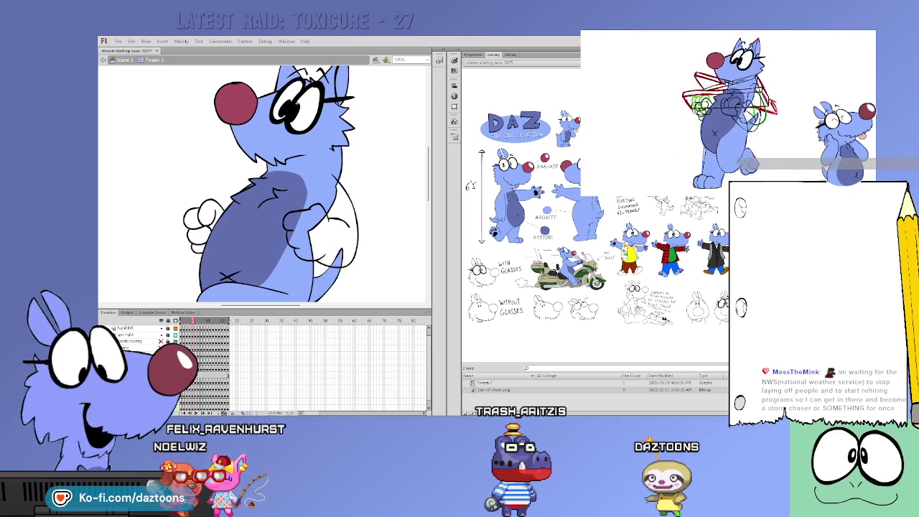
Play the animation, then brush a rough orange hand outline on the mouse's chest.
key("Return")
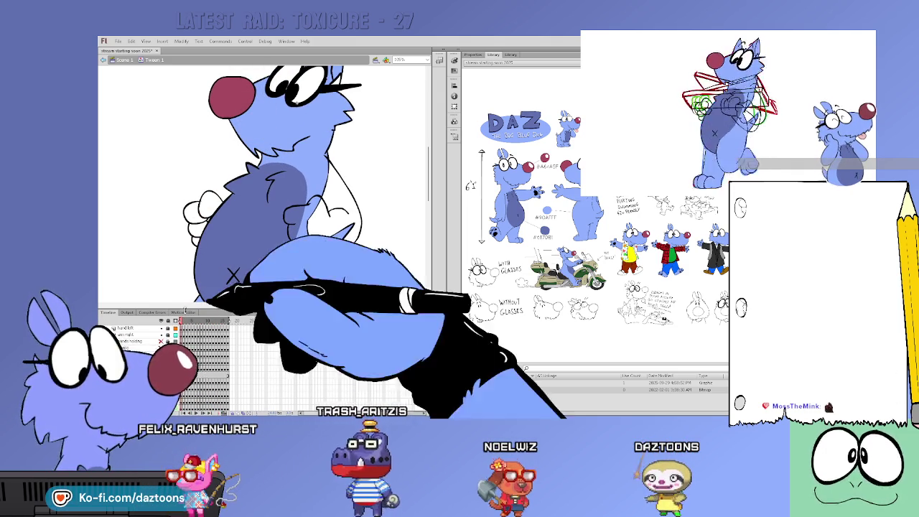
left_click_drag(287, 209, 327, 244)
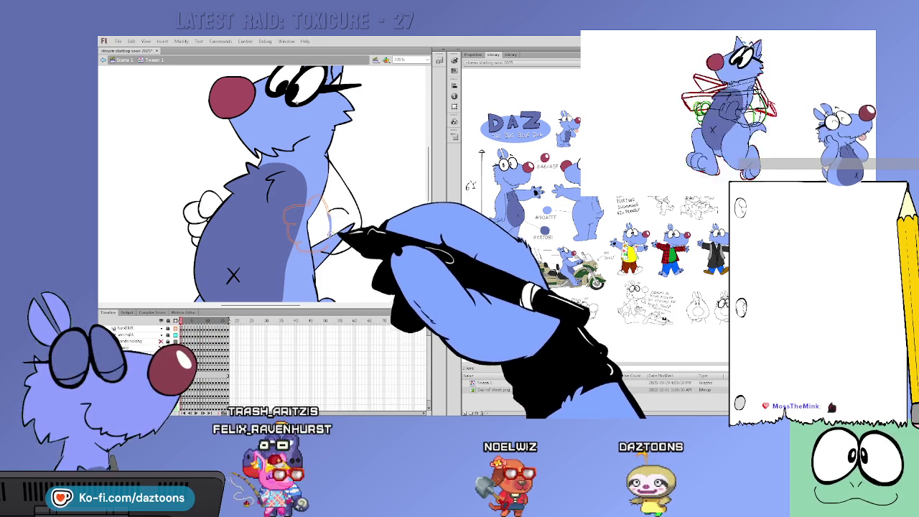
left_click_drag(309, 201, 319, 247)
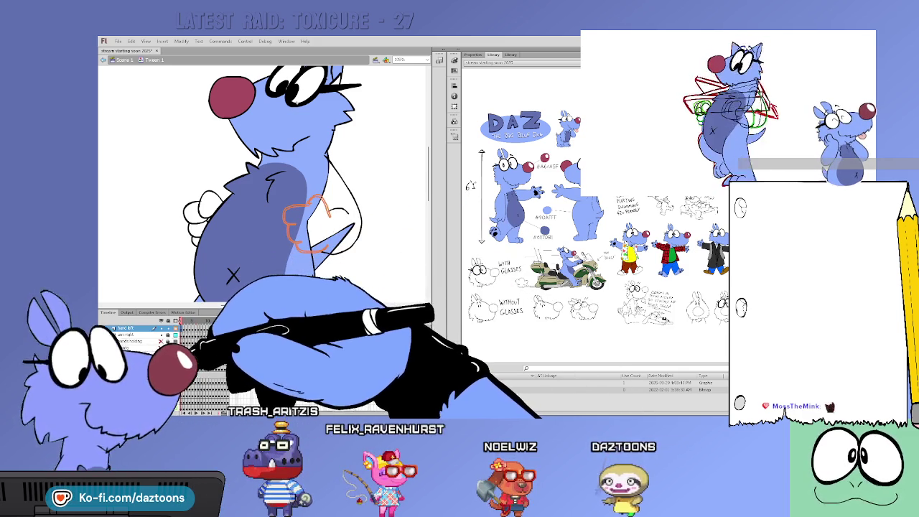
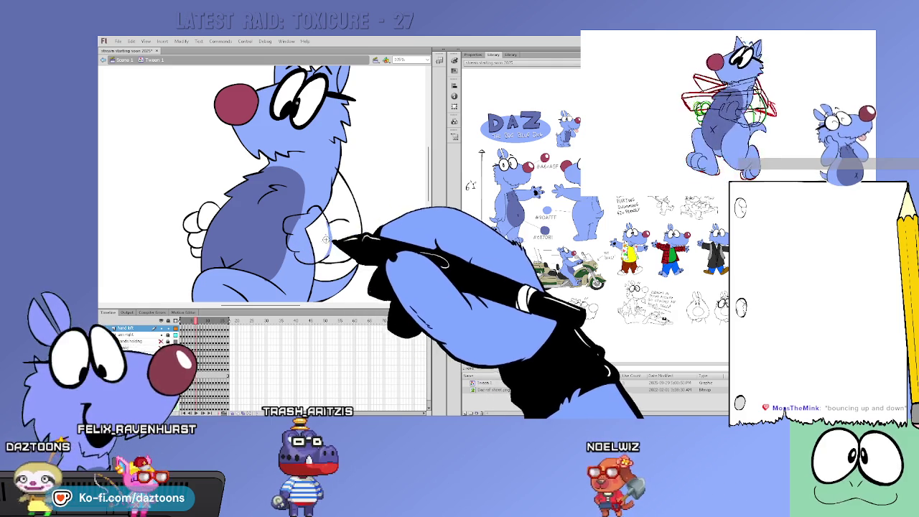
Step forward two frames to the pose with Daz's arms raised before his chest.
key("period")
key("period")
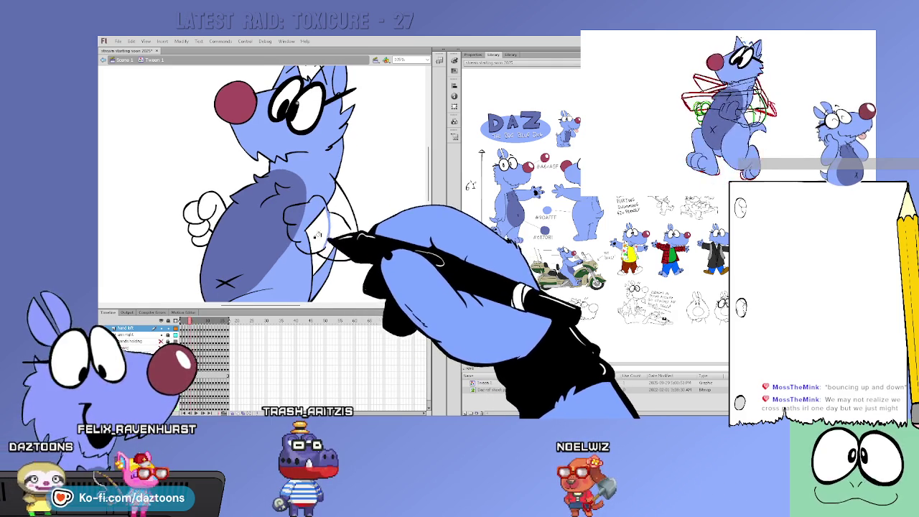
key("period")
key("period")
key("period")
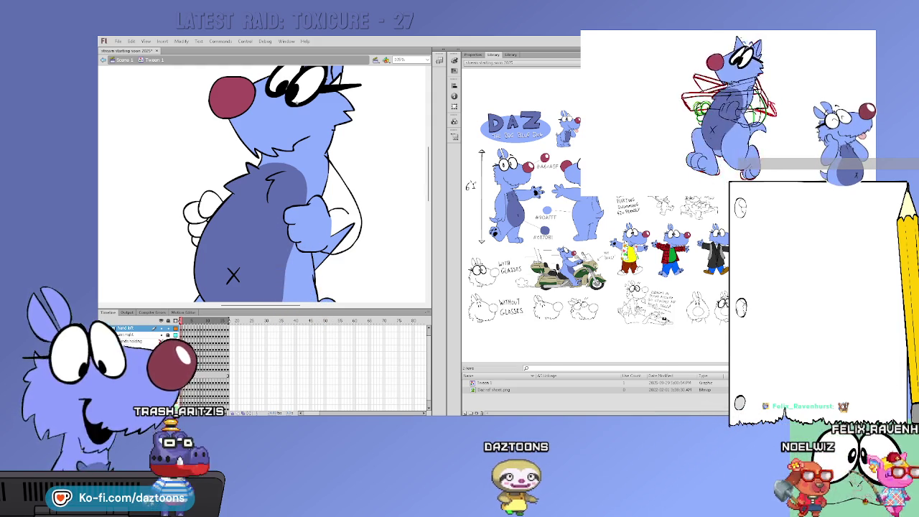
scroll(428, 176, "up", 3)
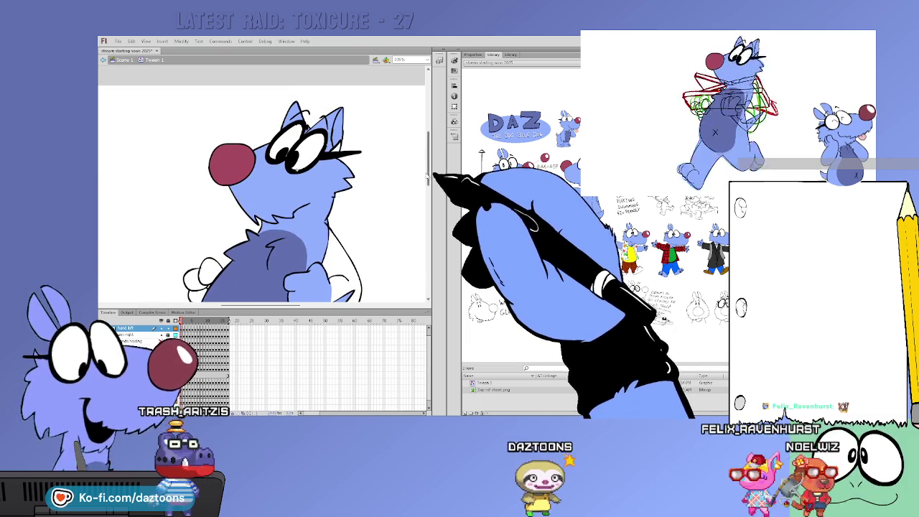
left_click_drag(428, 176, 427, 199)
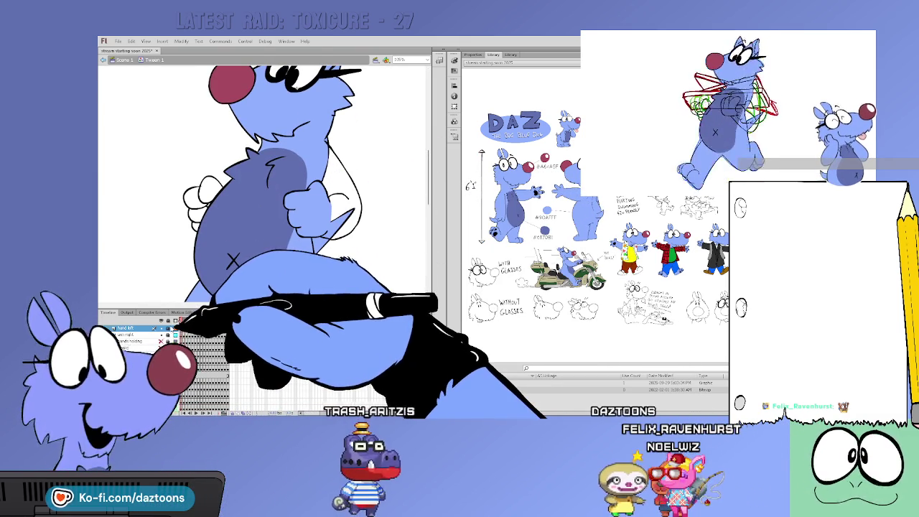
Show the hand left layer as outlines only and select the arm right layer.
left_click(161, 328)
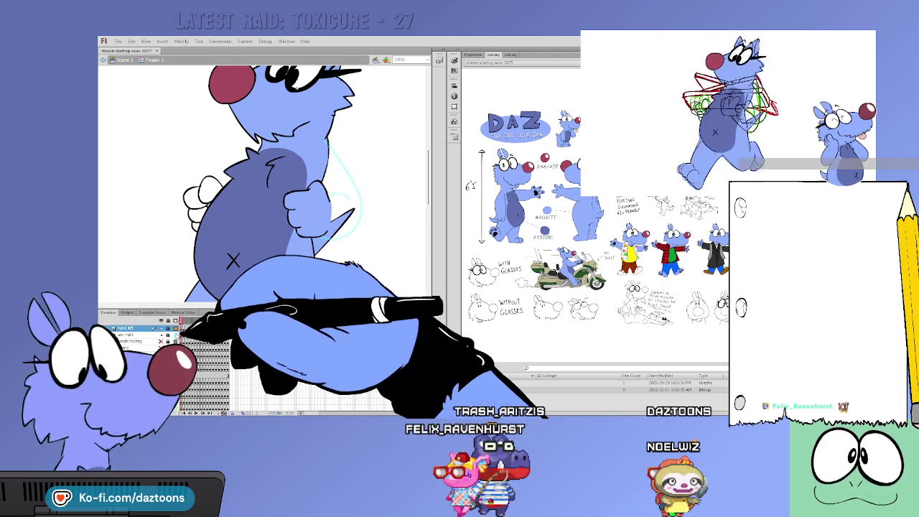
left_click(128, 334)
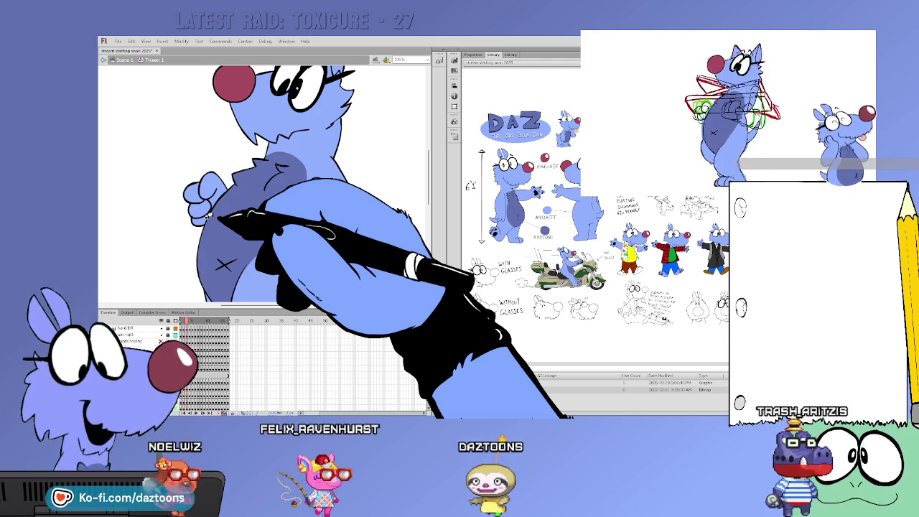
Hide the first hands holding layer in the Timeline.
left_click(160, 342)
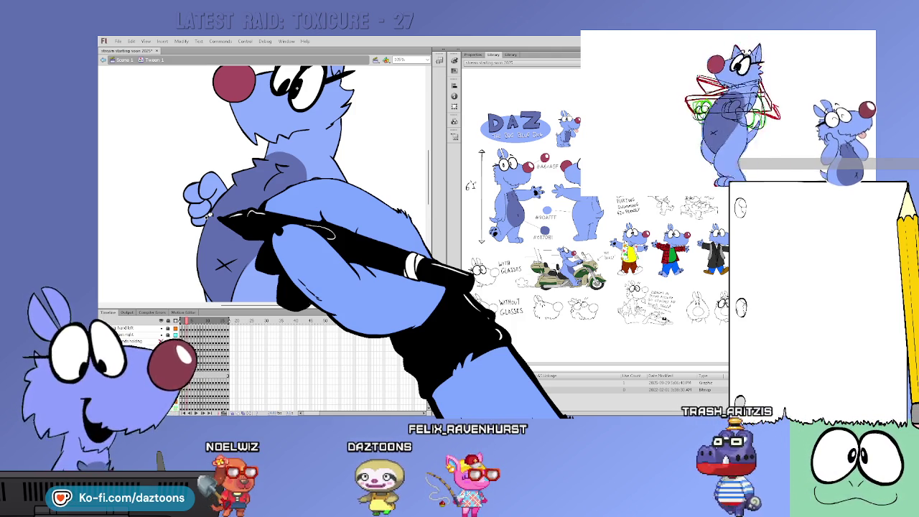
Hide the second hands holding layer as well.
left_click(161, 341)
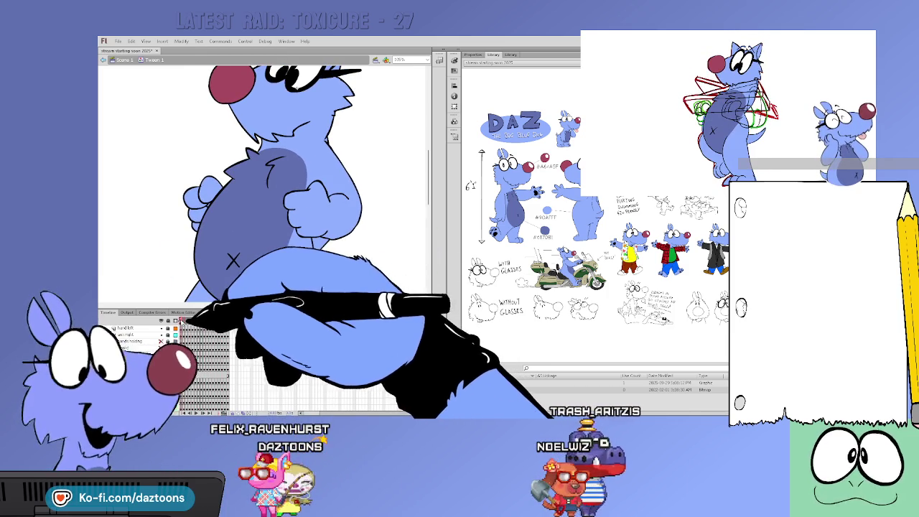
Scroll and zoom the stage until Daz's whole body, head included, is in view.
scroll(265, 179, "down", 2)
scroll(265, 180, "down", 2)
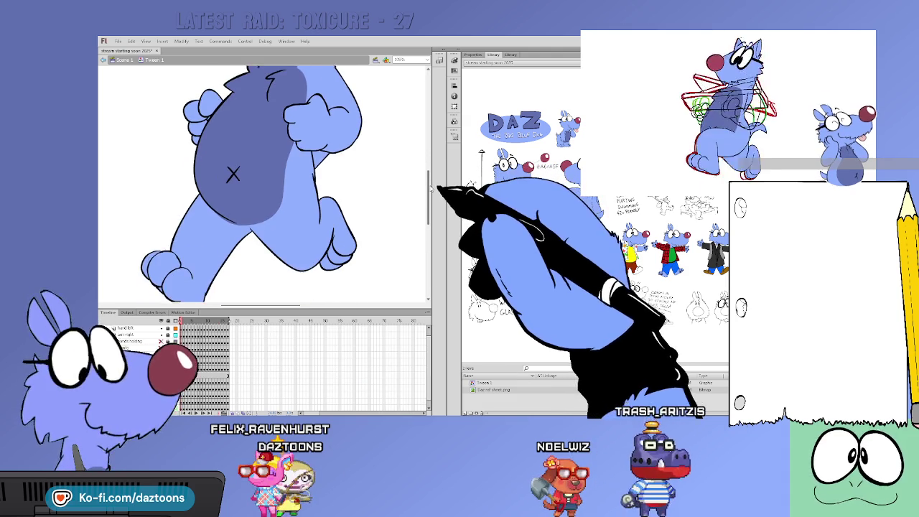
scroll(431, 188, "up", 1)
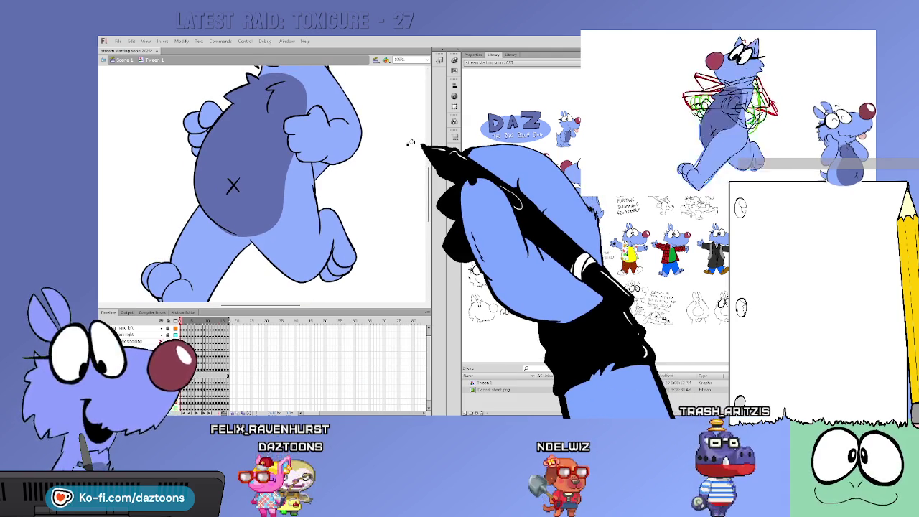
scroll(429, 158, "up", 5)
scroll(426, 159, "up", 2)
scroll(426, 163, "down", 4)
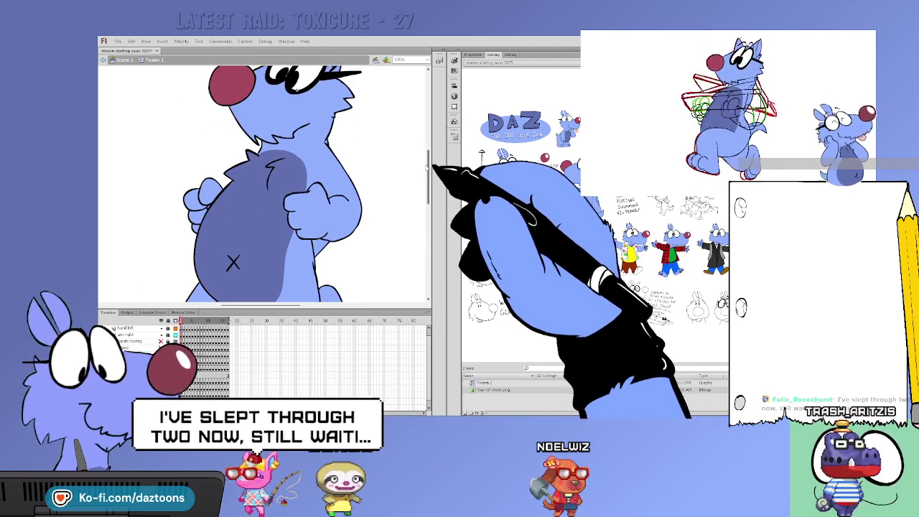
scroll(426, 165, "up", 5)
scroll(426, 143, "down", 2)
scroll(427, 143, "down", 2)
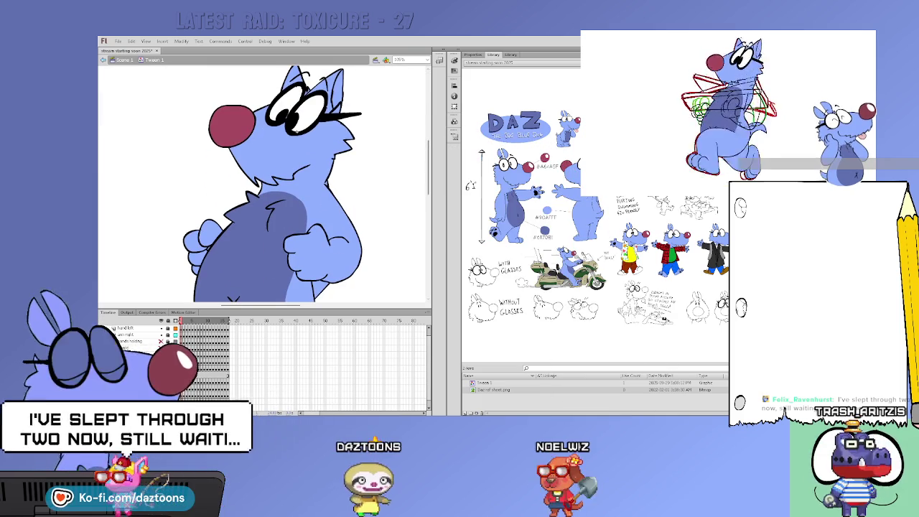
key("ctrl+equal")
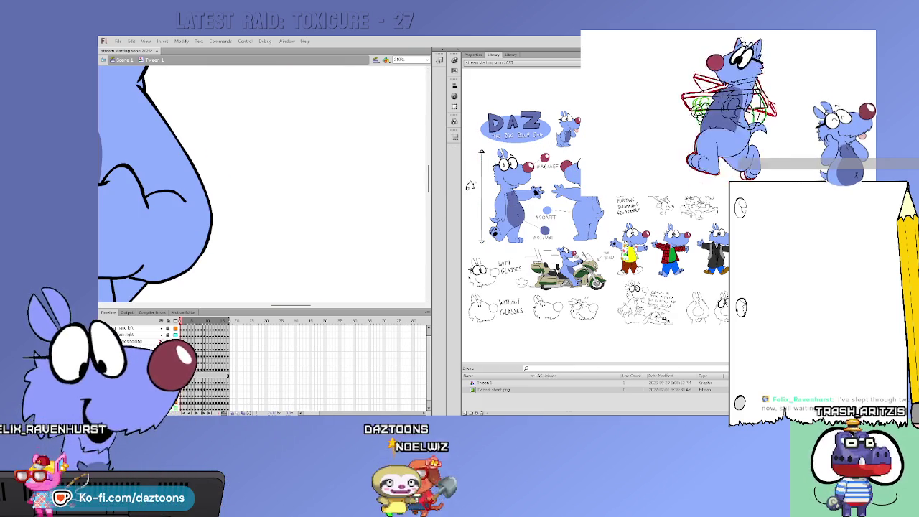
key("ctrl+minus")
key("ctrl+minus")
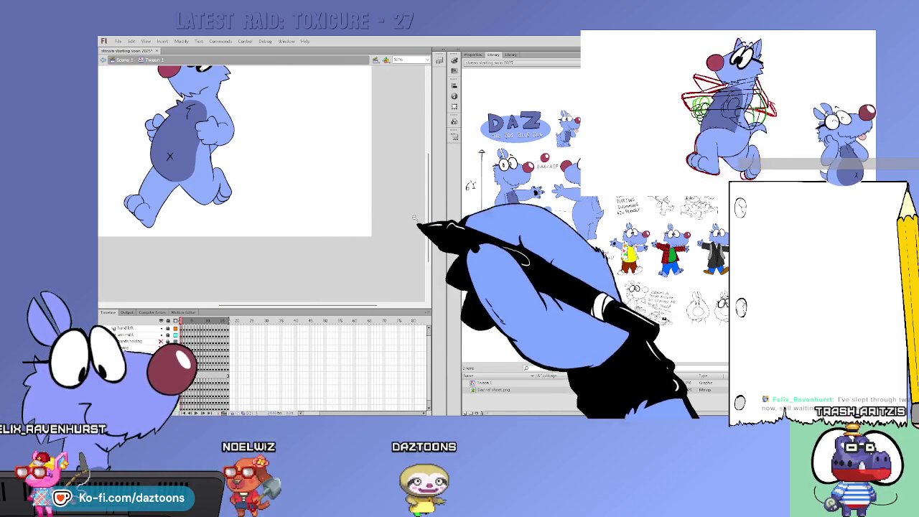
scroll(430, 221, "up", 2)
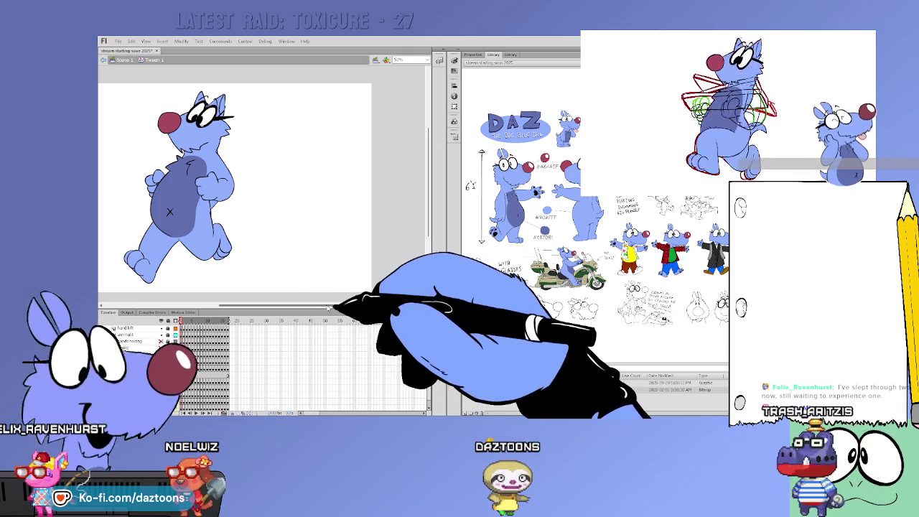
left_click_drag(323, 310, 287, 309)
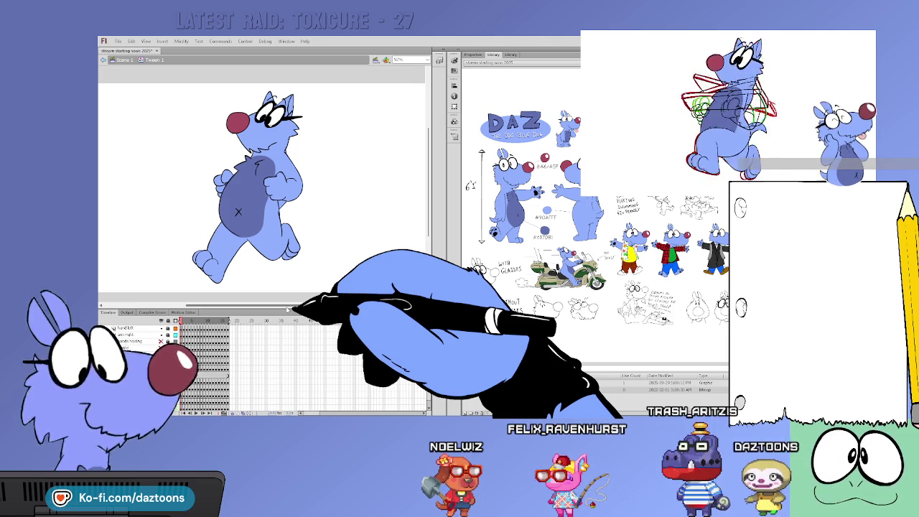
Scrub the playhead through Daz's walk-cycle frames.
mouse_move(288, 320)
left_mouse_down()
mouse_move(166, 336)
mouse_move(216, 408)
left_mouse_up()
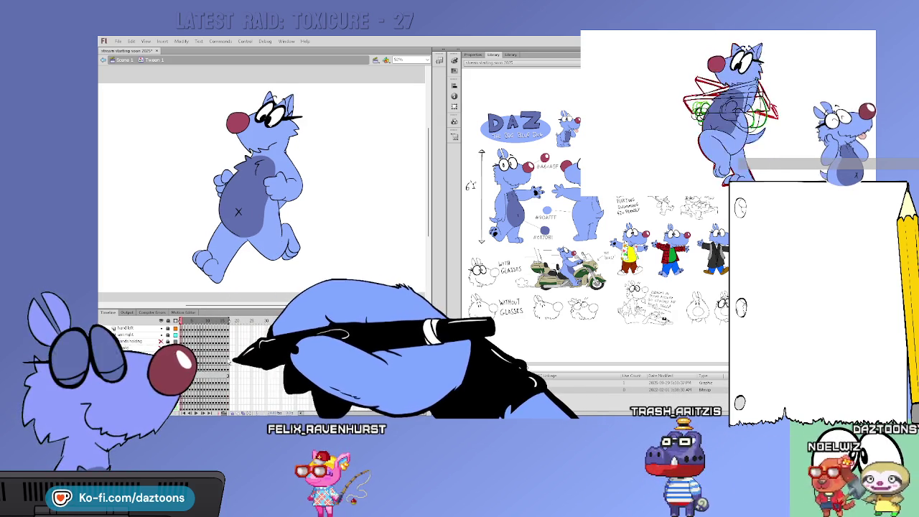
Select and deselect Daz's drawing on two frames to compare poses.
left_click(271, 194)
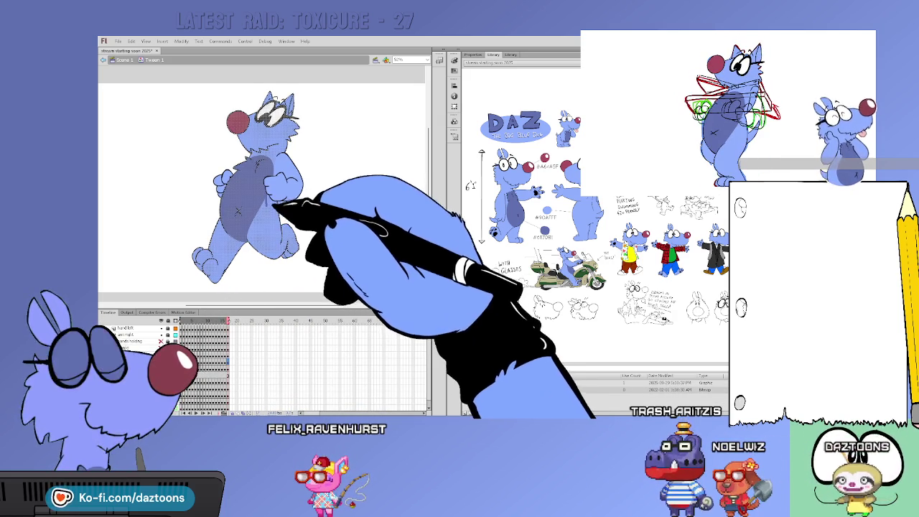
left_click(241, 237)
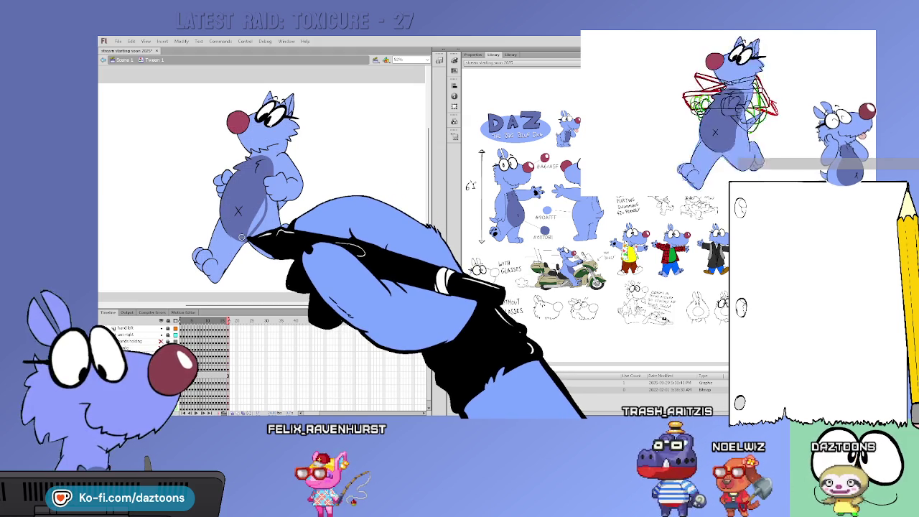
left_click(207, 350)
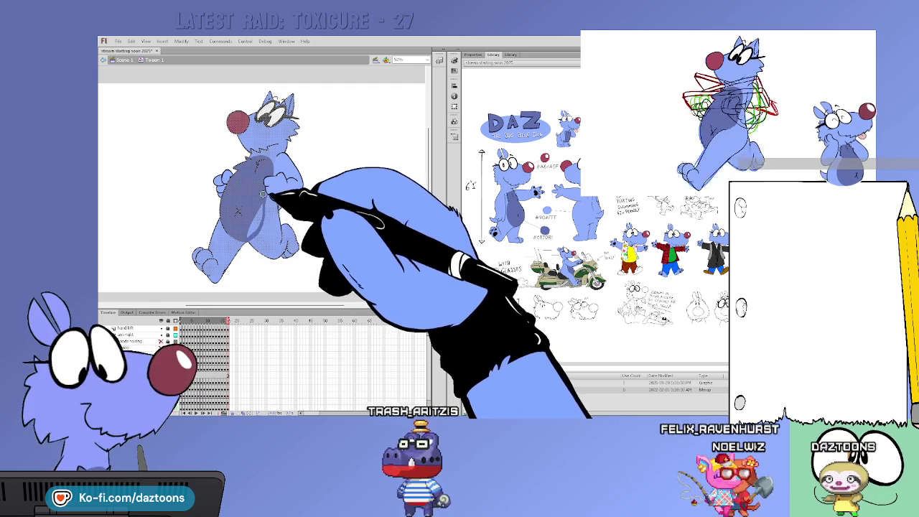
left_click(341, 239)
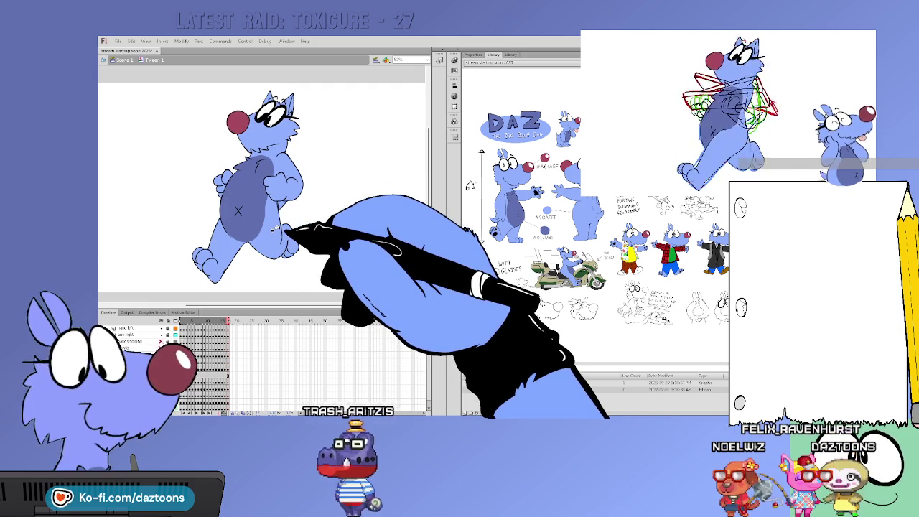
Move ahead to a later frame where Daz's head is in a different pose.
left_click_drag(236, 373, 240, 366)
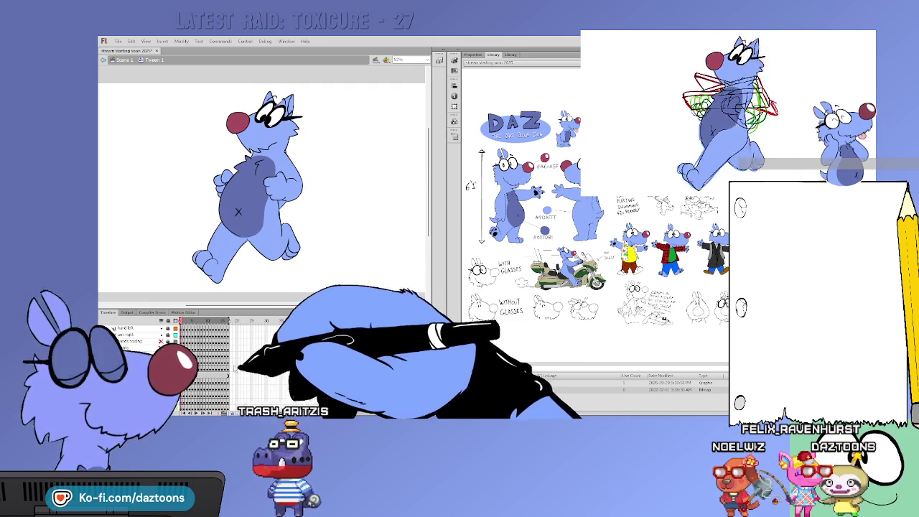
left_click(228, 364)
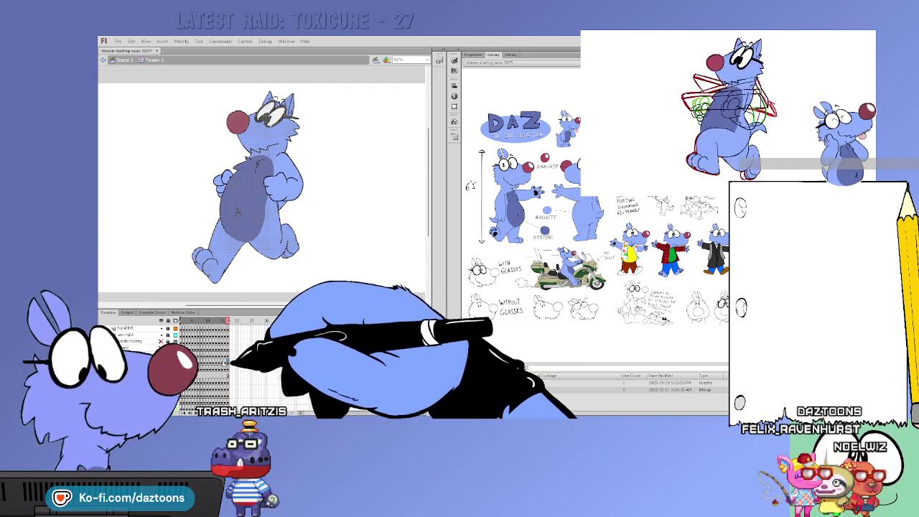
left_click(228, 363)
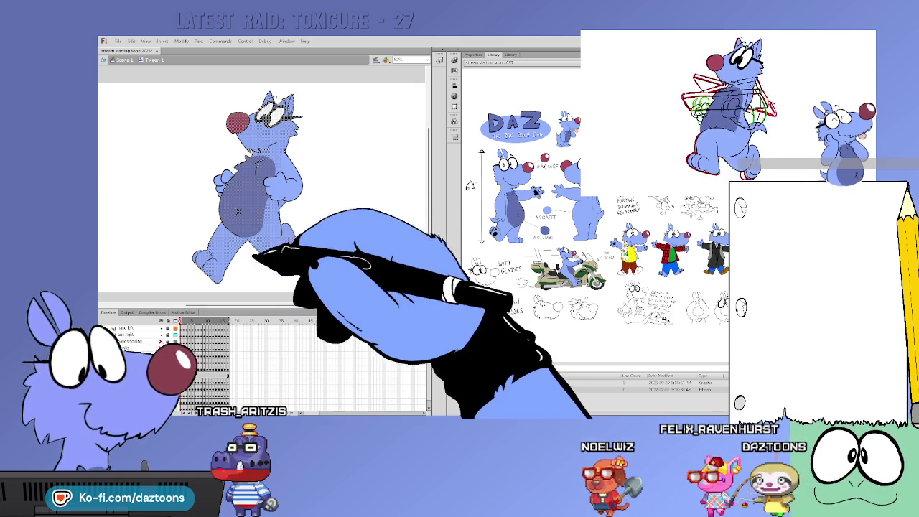
key("period")
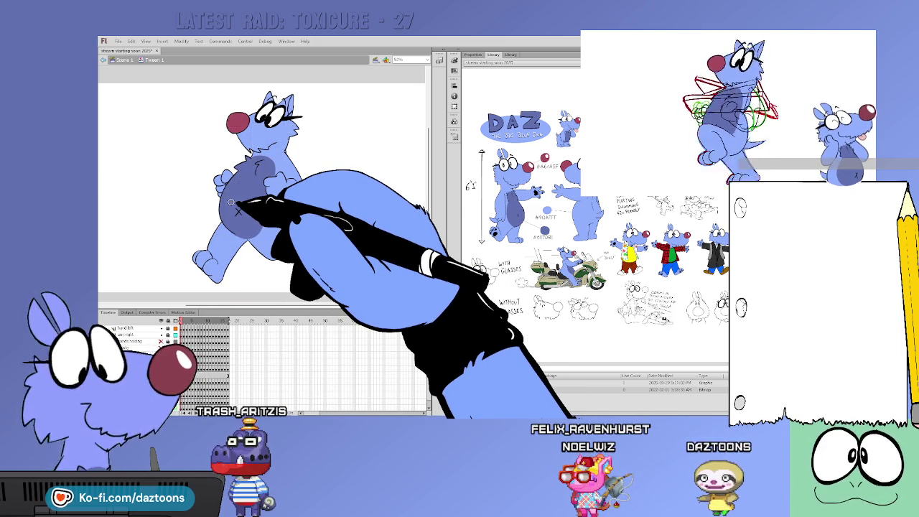
Play and test-preview the walk cycle, then scrub through the walking poses.
key("comma")
key("Return")
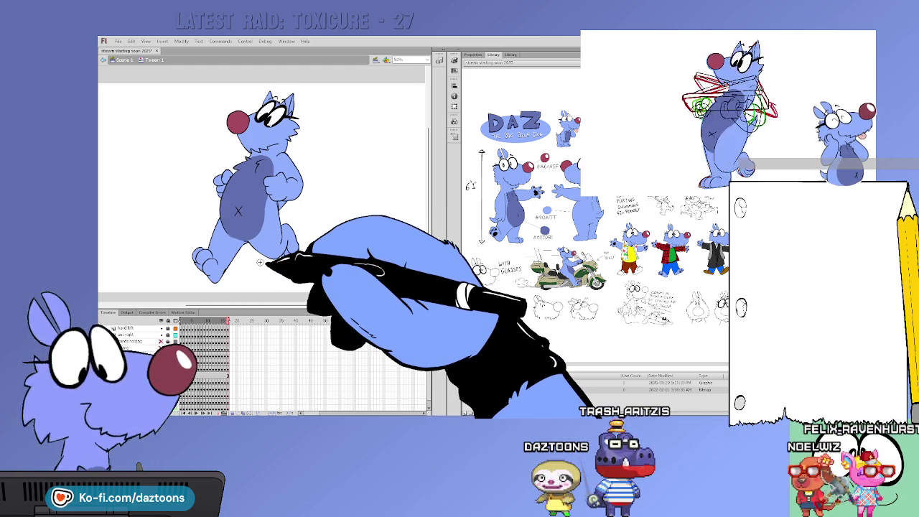
key("ctrl+w")
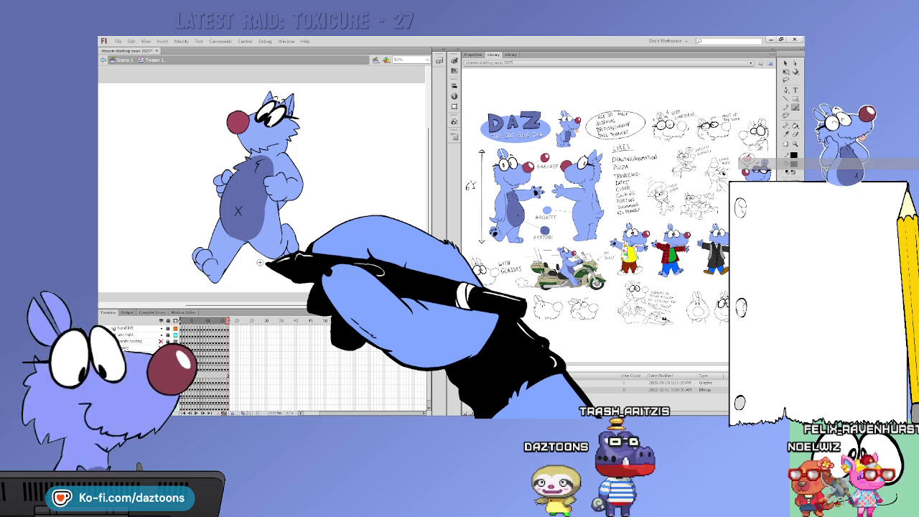
key("ctrl+Return")
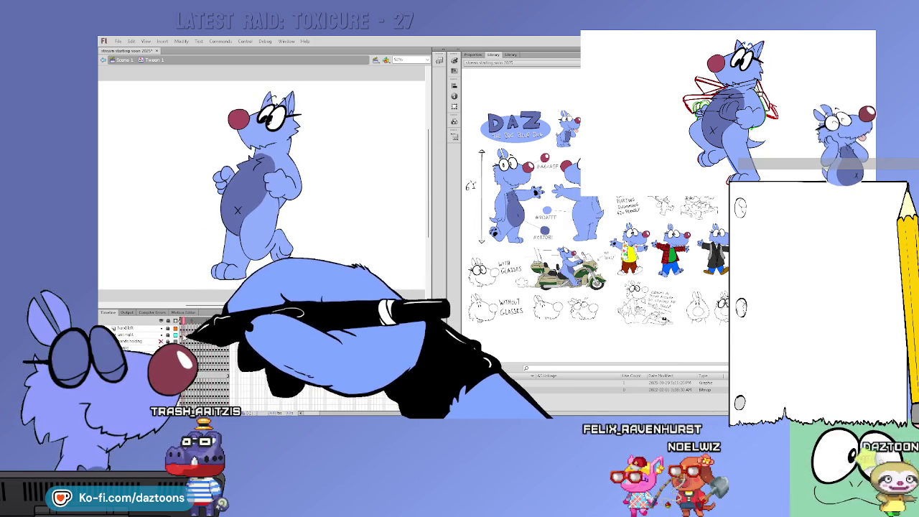
left_click_drag(192, 335, 211, 335)
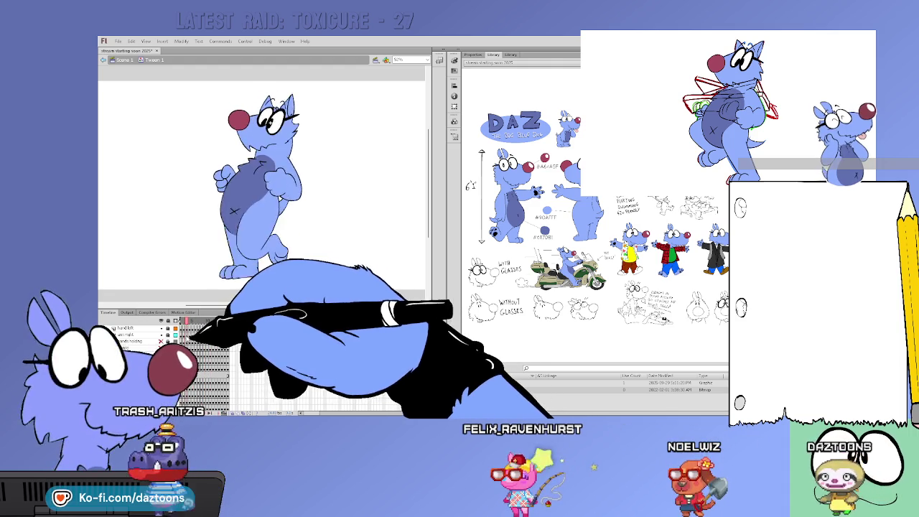
mouse_move(183, 335)
left_mouse_down()
mouse_move(234, 336)
mouse_move(199, 335)
left_mouse_up()
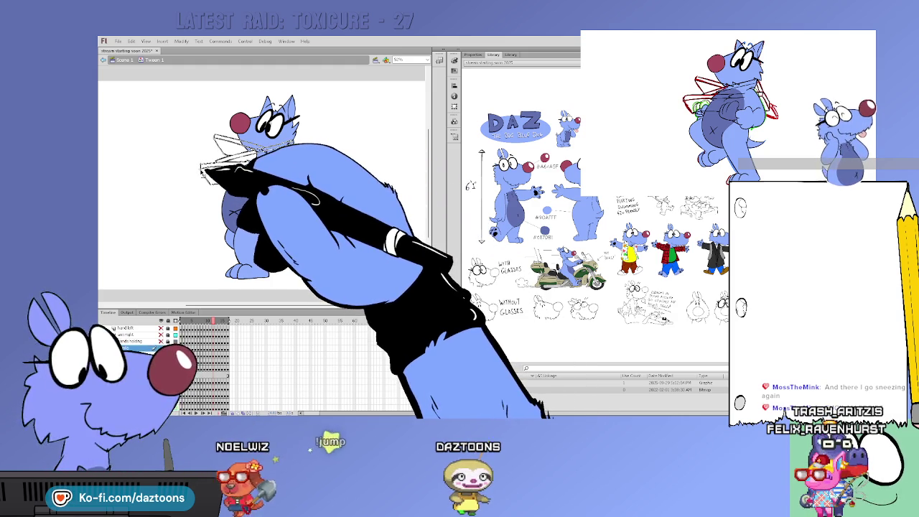
Fill the pizza box orange and tilt it to sit across Daz's chest.
left_click(210, 174)
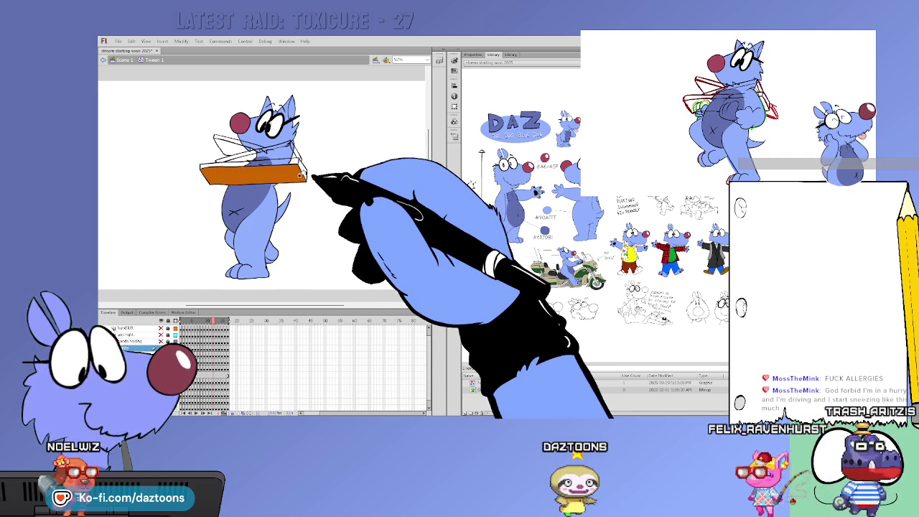
left_click_drag(305, 174, 247, 135)
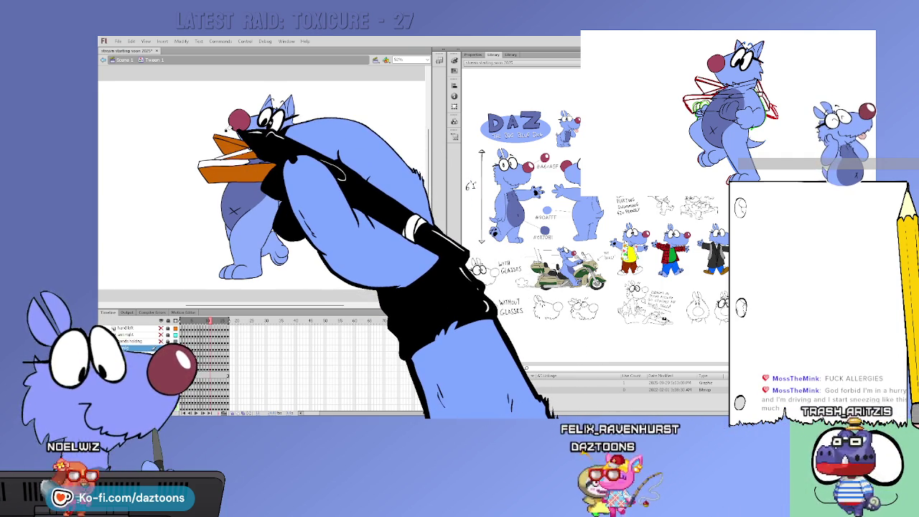
left_click_drag(242, 144, 248, 147)
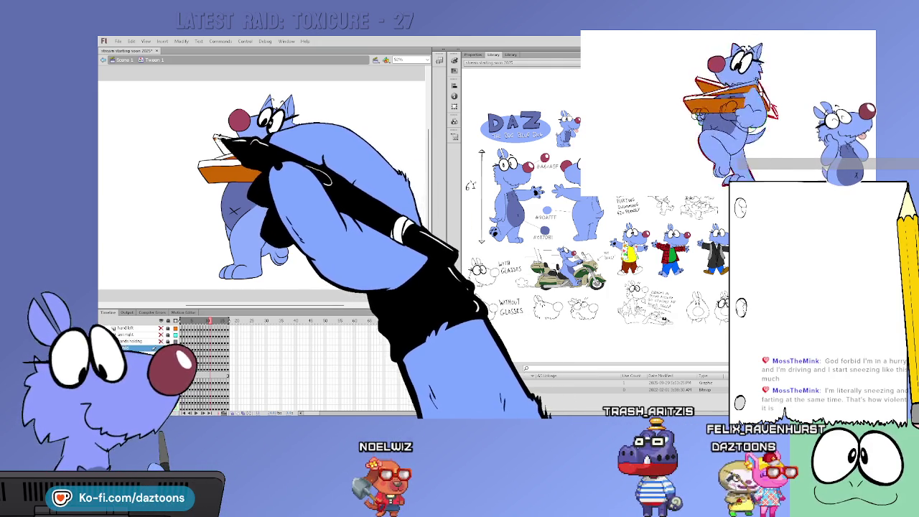
Advance two frames and fill that frame's pizza box outline orange.
key(".")
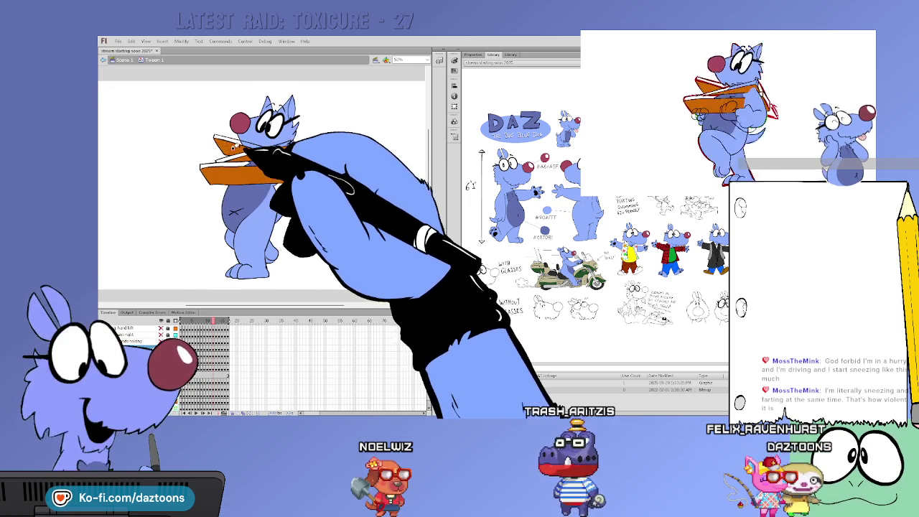
key(".")
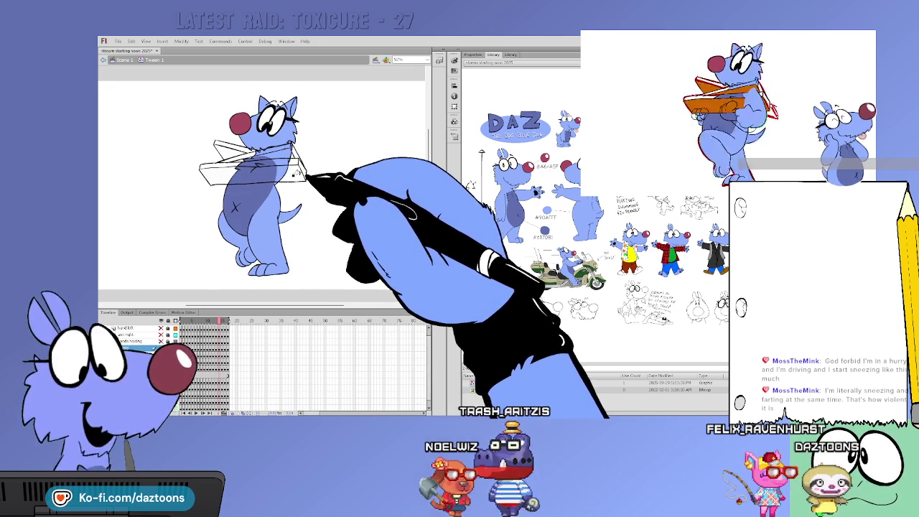
left_click(298, 166)
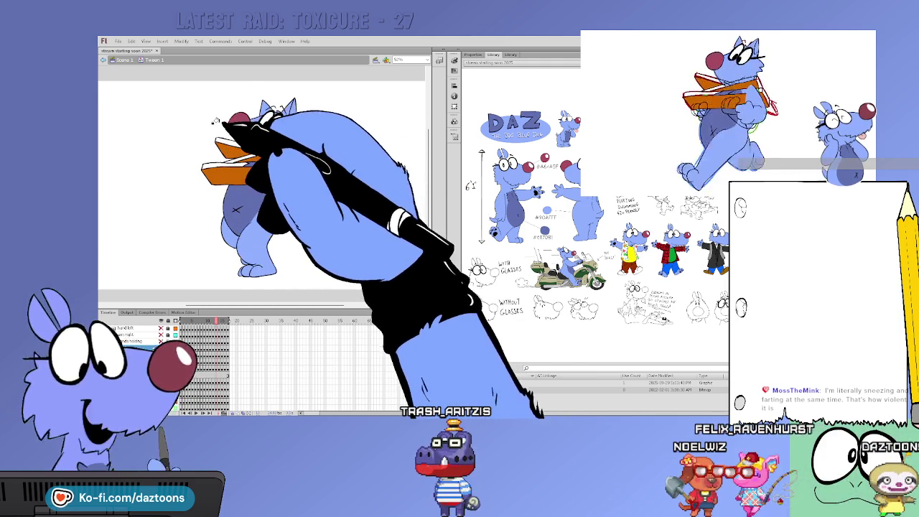
Step through later frames, then return to the frame with the unfilled box.
key("period")
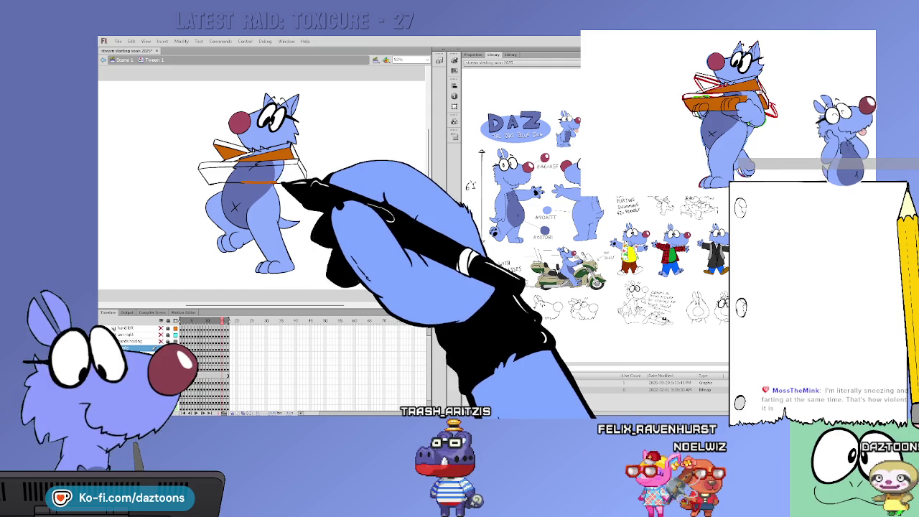
key("period")
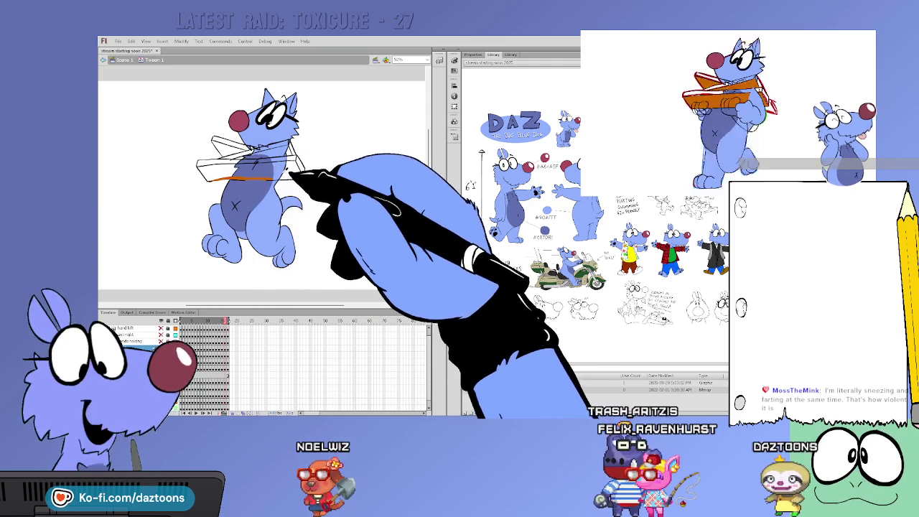
key("period")
key("comma")
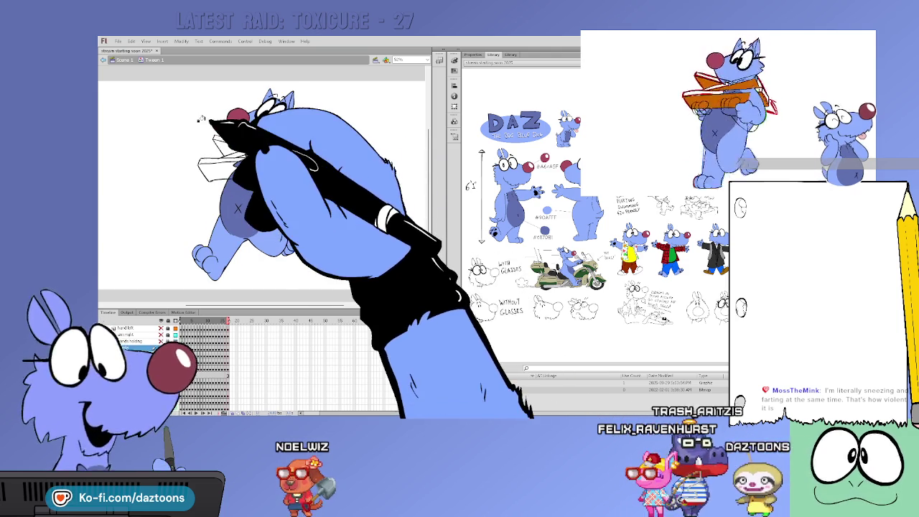